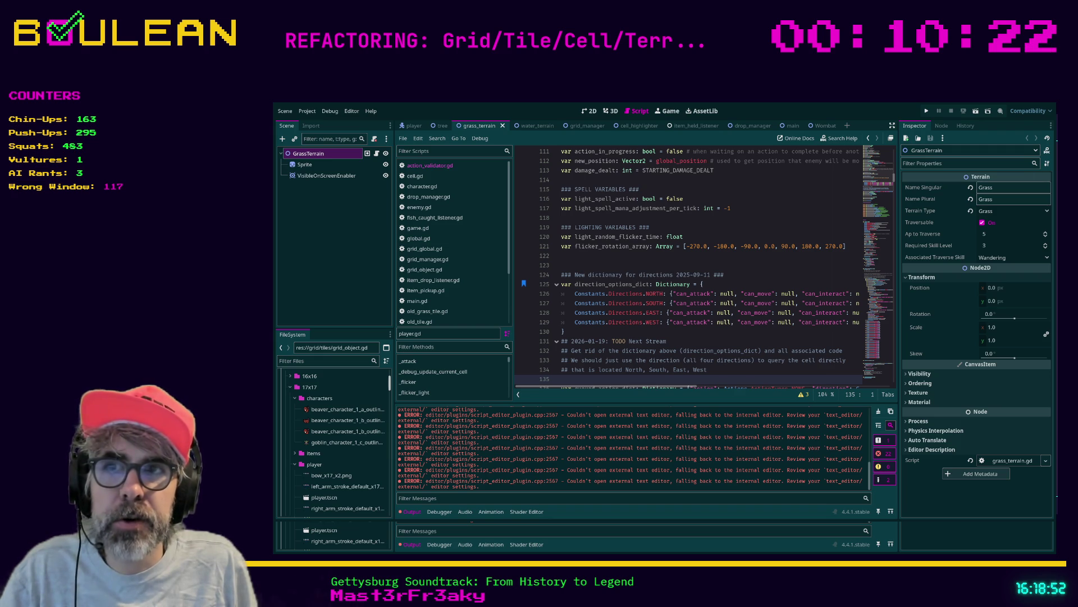
# Switch from the Godot player script to the Raid Tracker note in Obsidian.
pyautogui.scroll(-1, 704, 267)
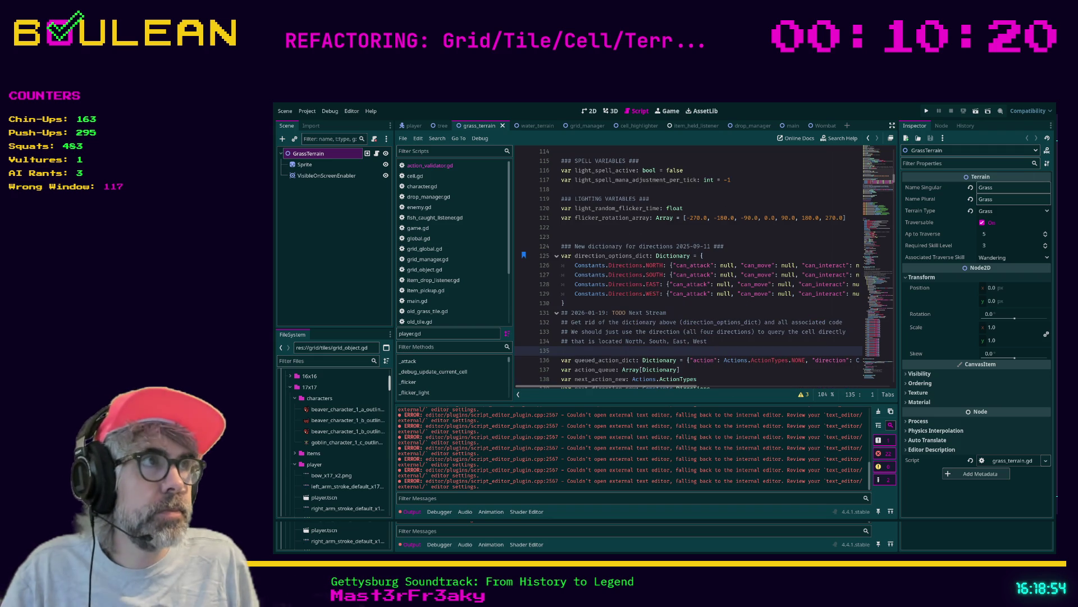
pyautogui.hotkey('alt', 'Tab')
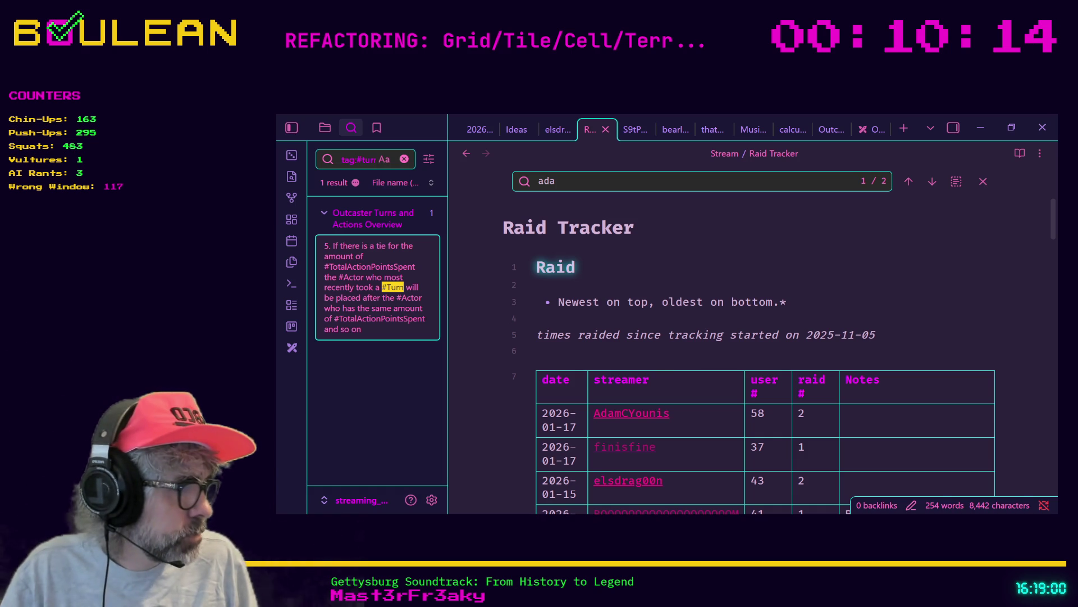
# Minimize Obsidian so the Godot player script is visible again.
pyautogui.click(981, 128)
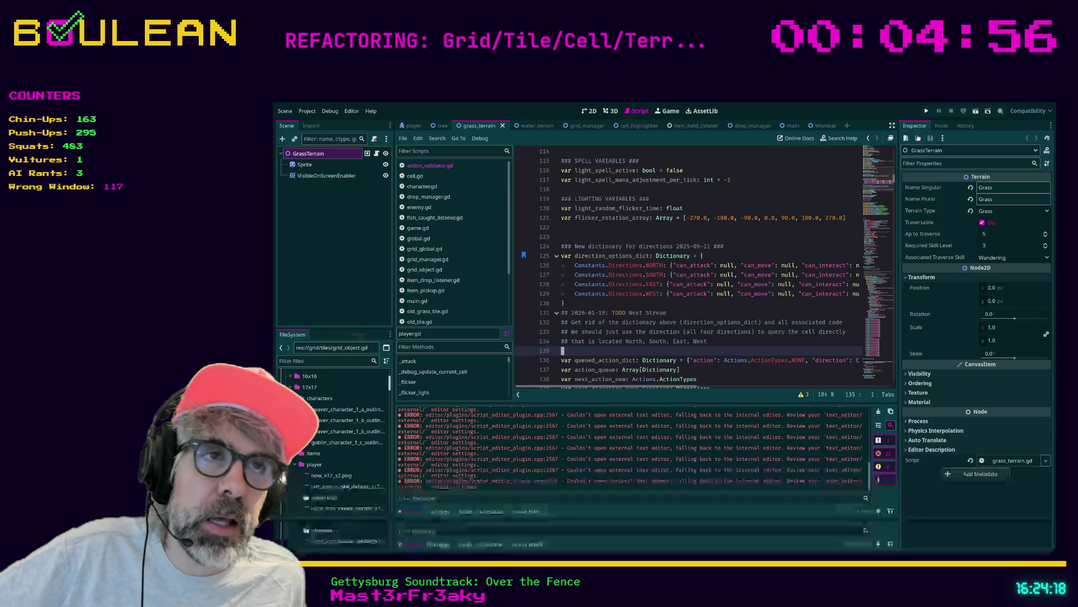
# Write 'var test float' on empty line 100, trying double before settling on float.
pyautogui.scroll(9, 628, 294)
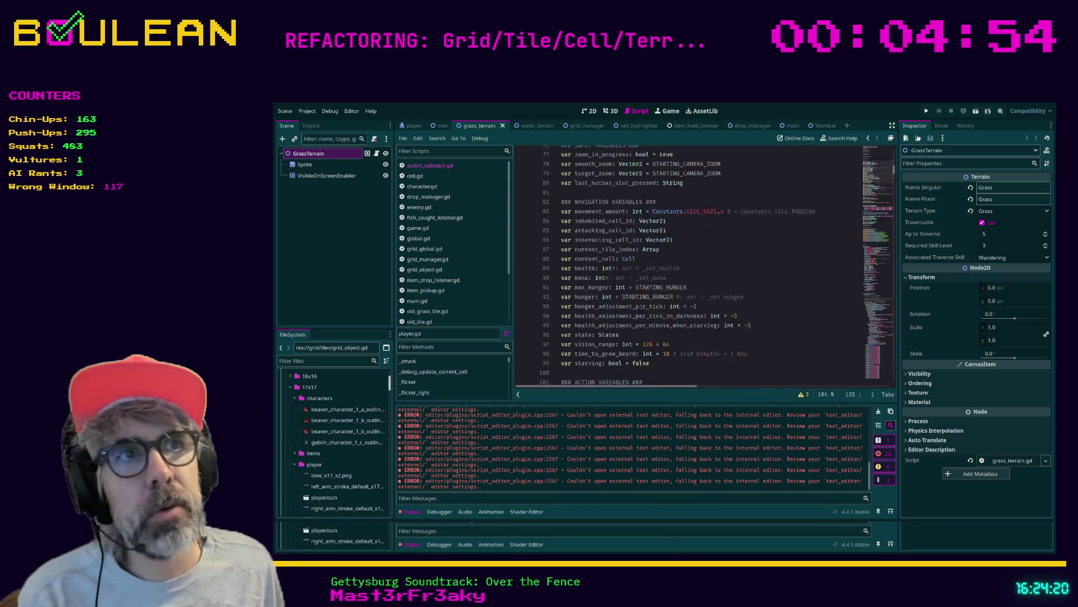
pyautogui.click(602, 345)
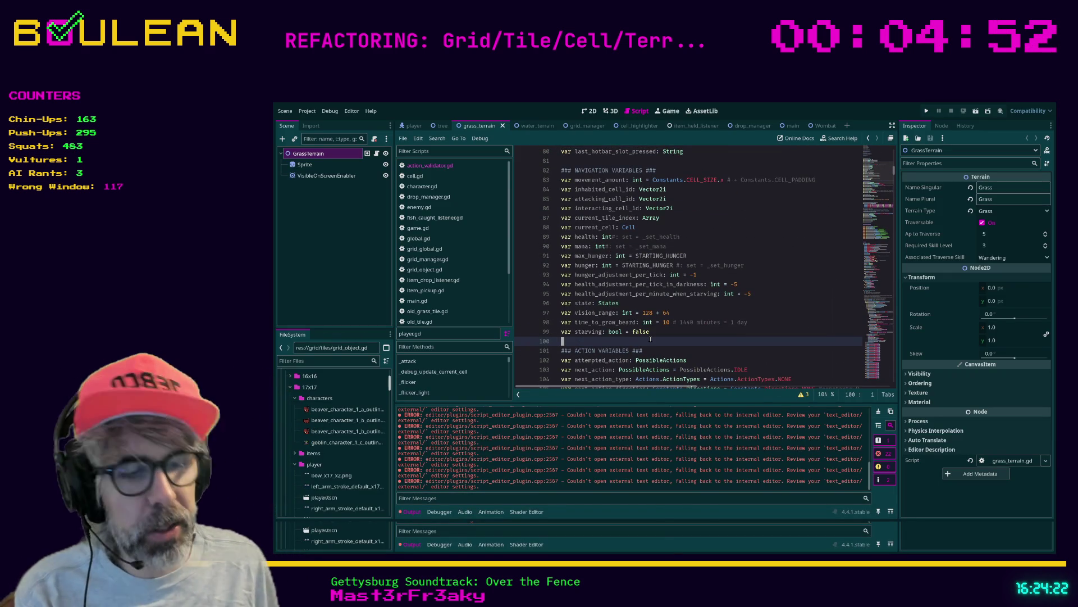
pyautogui.write('var')
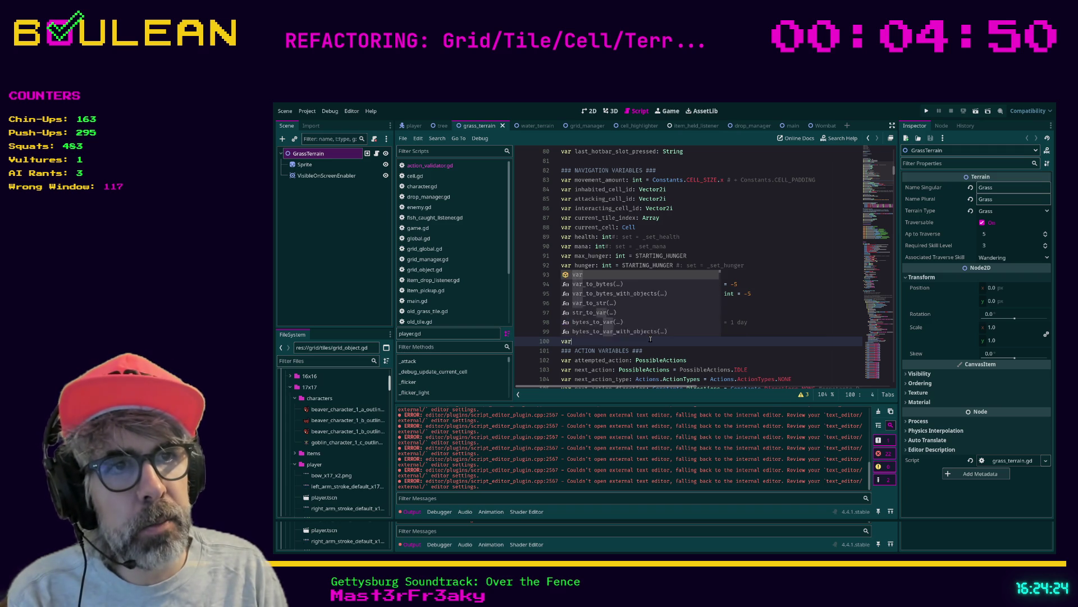
pyautogui.write(' test doubl')
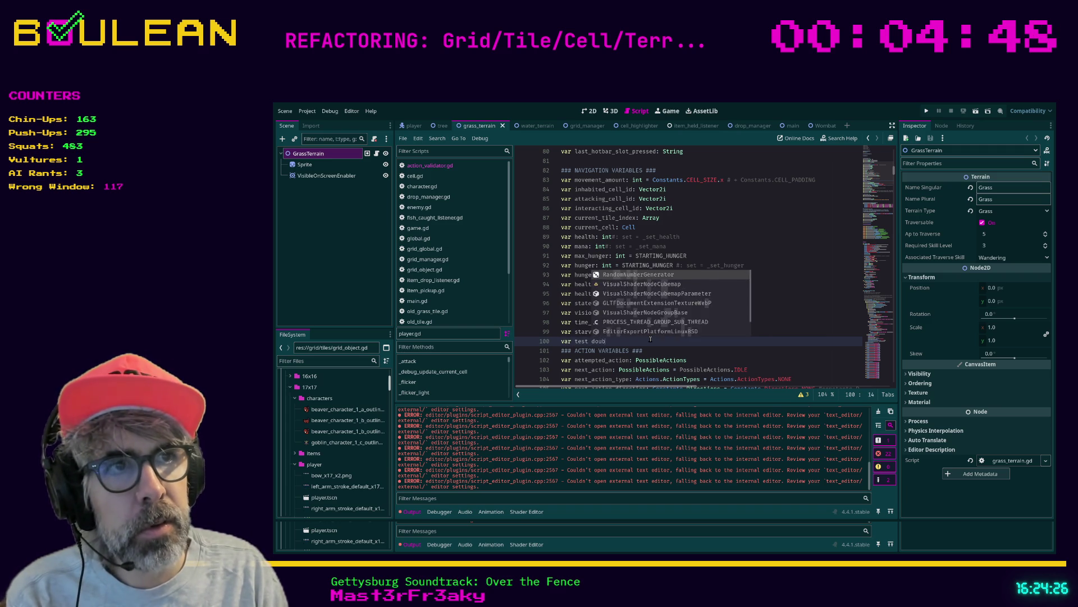
pyautogui.press('BackSpace')
pyautogui.press('BackSpace')
pyautogui.press('BackSpace')
pyautogui.write('D')
pyautogui.write('t')
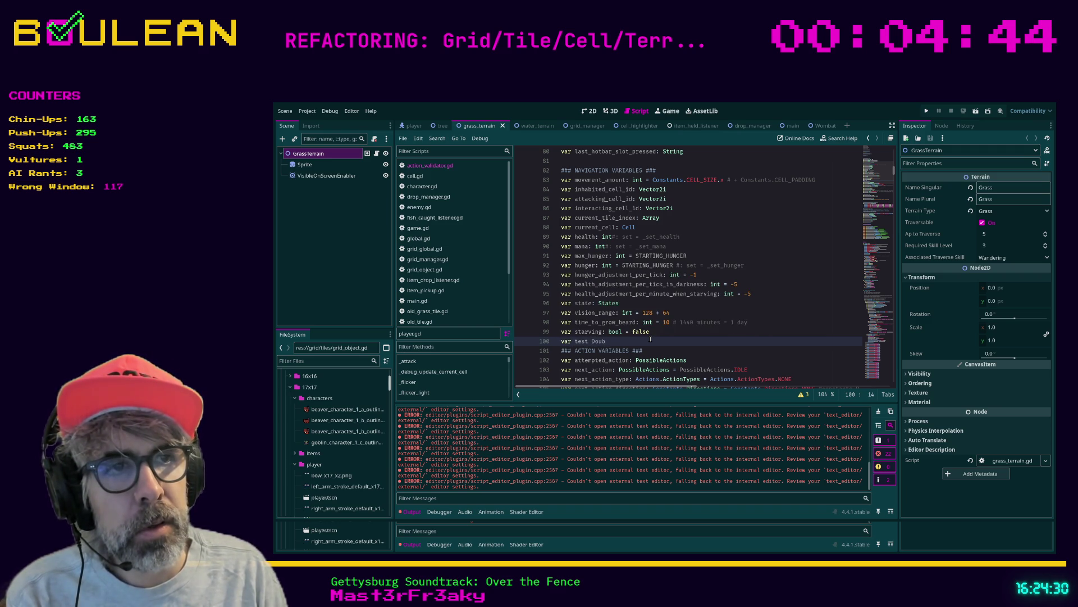
pyautogui.write('le')
pyautogui.press('BackSpace')
pyautogui.press('BackSpace')
pyautogui.press('BackSpace')
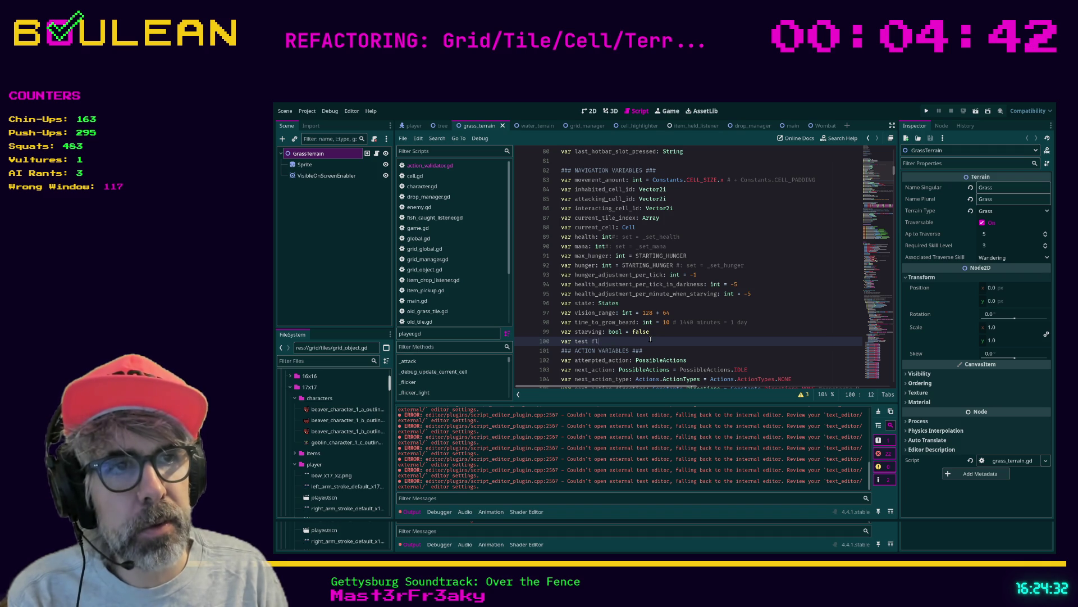
pyautogui.write('oat')
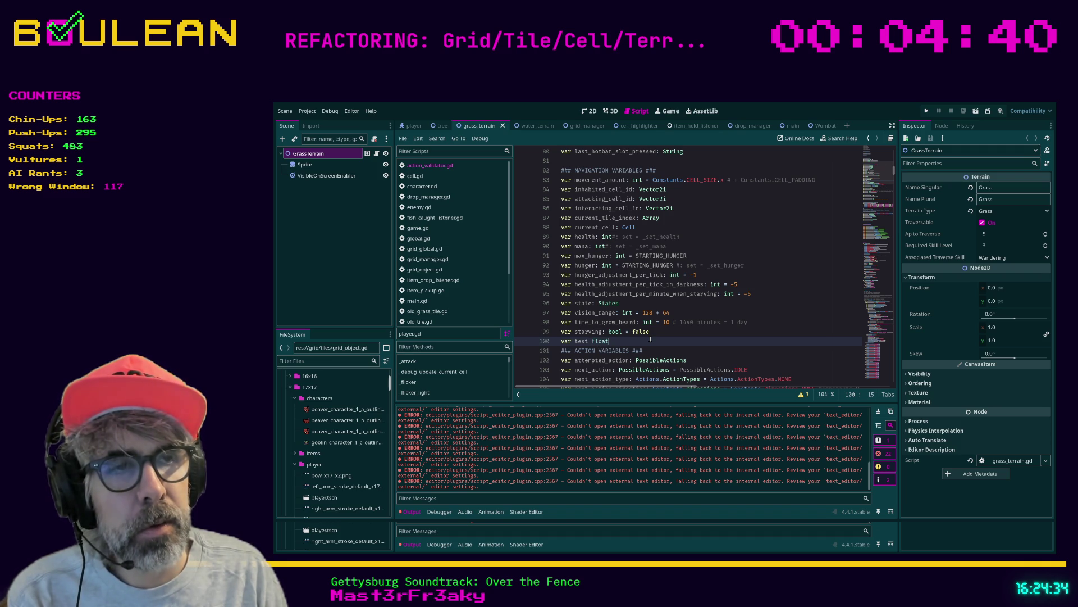
pyautogui.press('BackSpace')
pyautogui.press('BackSpace')
pyautogui.press('BackSpace')
pyautogui.press('BackSpace')
pyautogui.press('BackSpace')
pyautogui.write('doub')
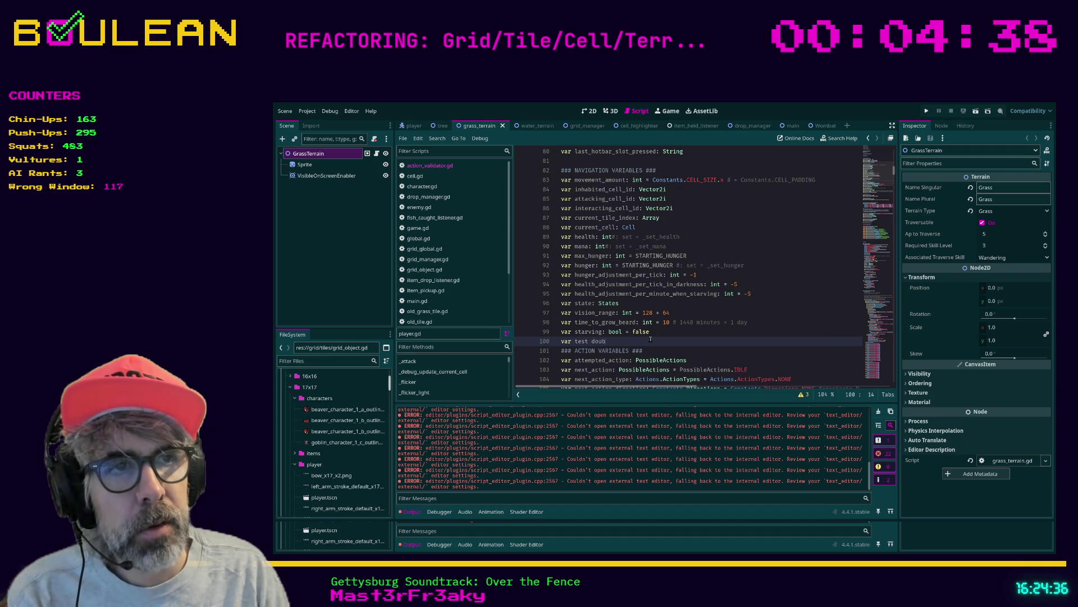
pyautogui.write('le')
pyautogui.press('BackSpace')
pyautogui.press('BackSpace')
pyautogui.press('BackSpace')
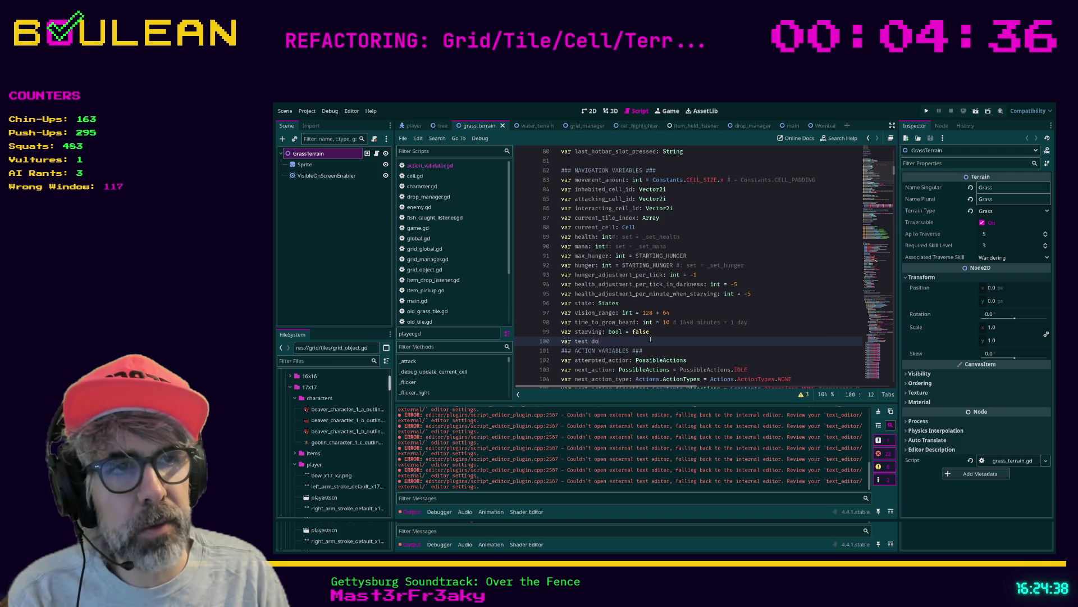
pyautogui.write('float')
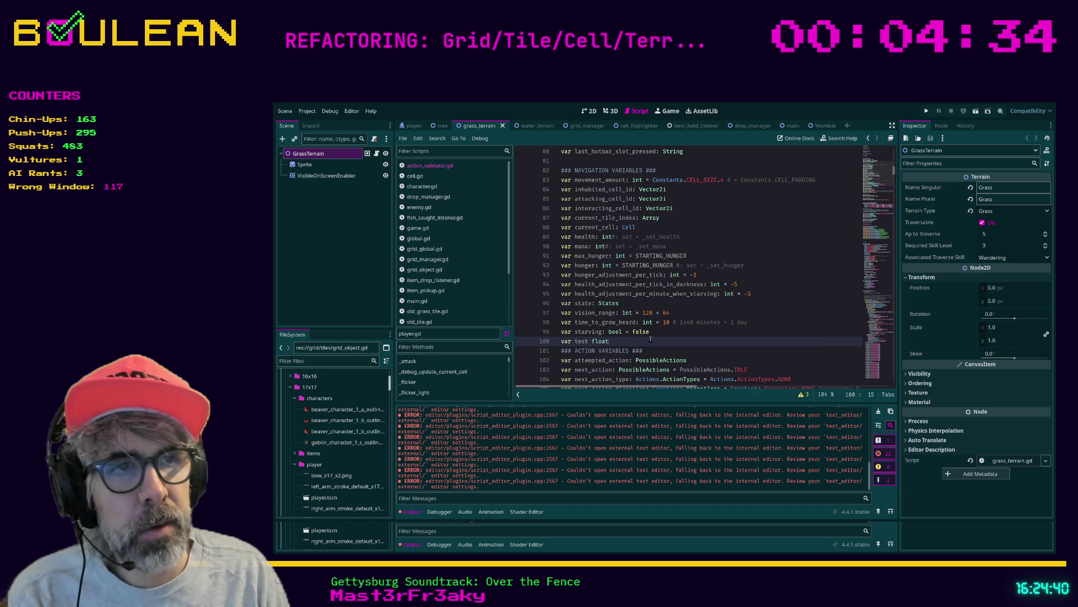
pyautogui.keyDown('ctrl'); pyautogui.click(596, 341); pyautogui.keyUp('ctrl')
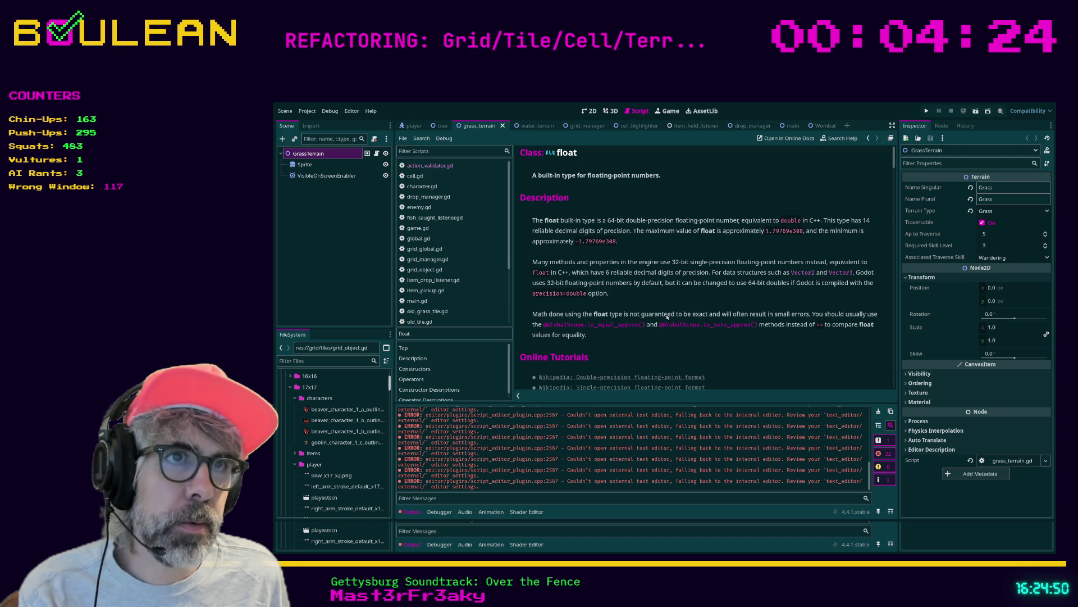
pyautogui.scroll(-3, 607, 290)
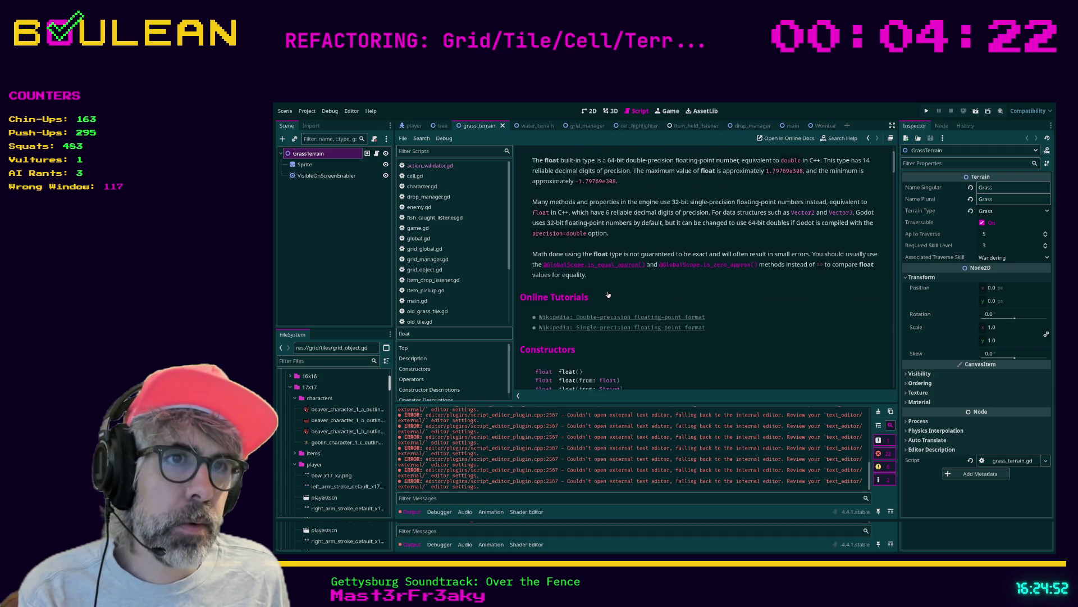
pyautogui.scroll(-4, 578, 336)
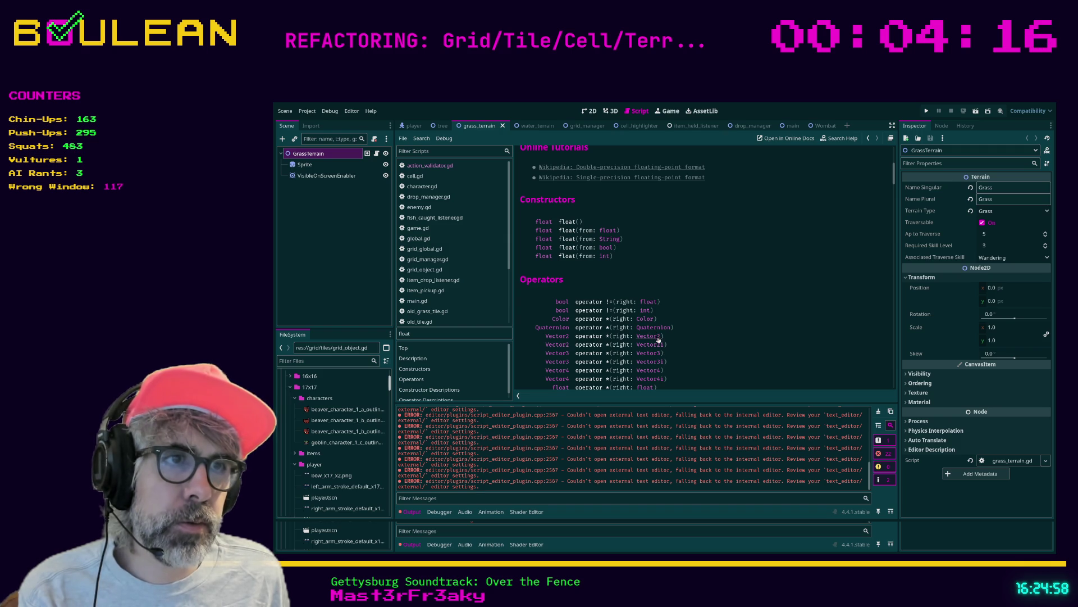
pyautogui.scroll(-7, 683, 319)
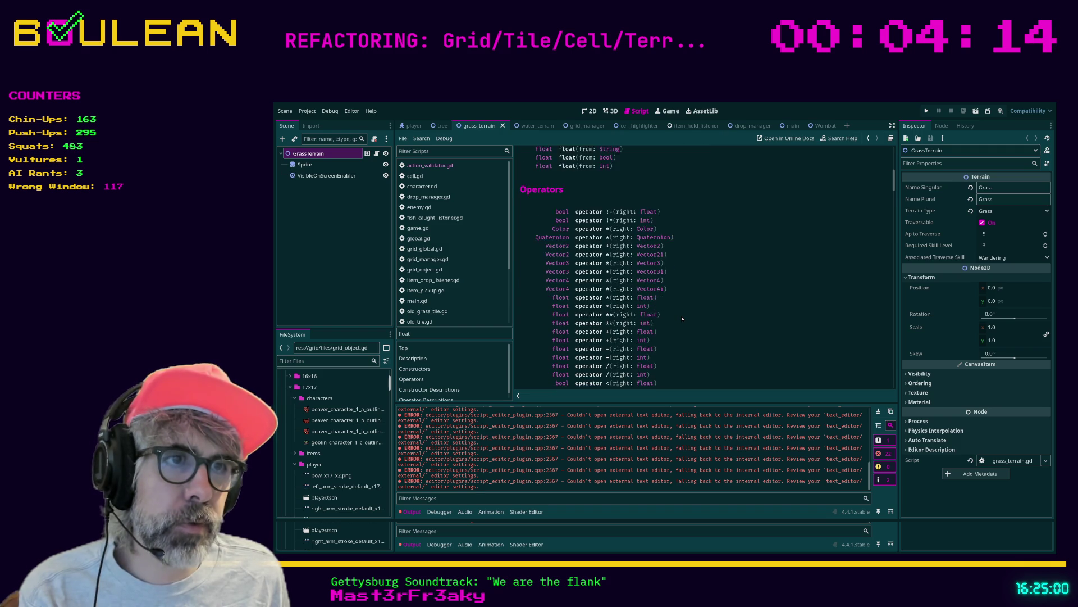
pyautogui.scroll(-4, 682, 319)
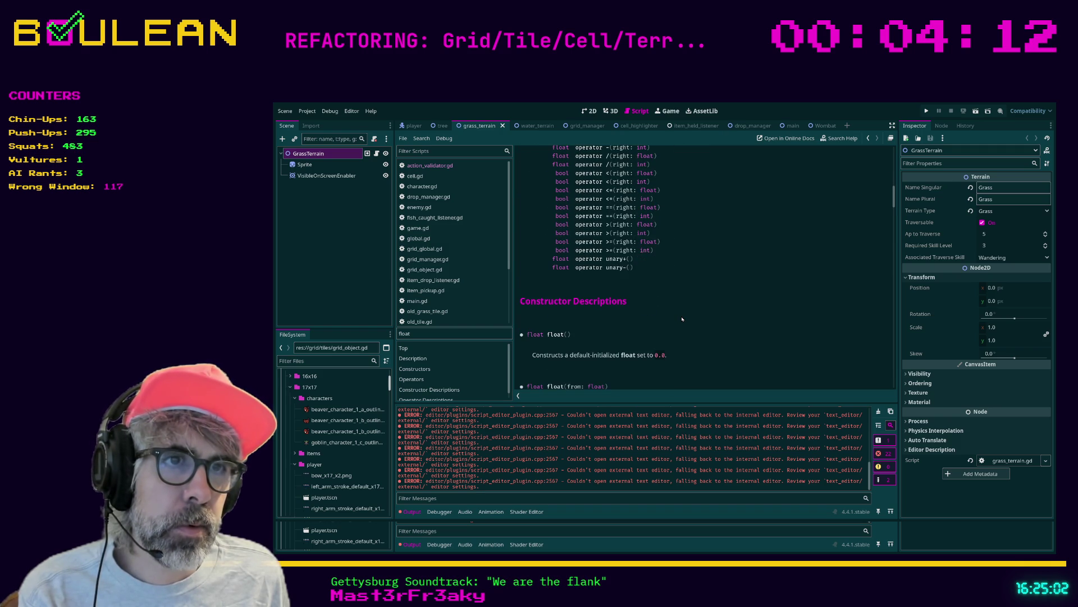
pyautogui.scroll(-2, 683, 319)
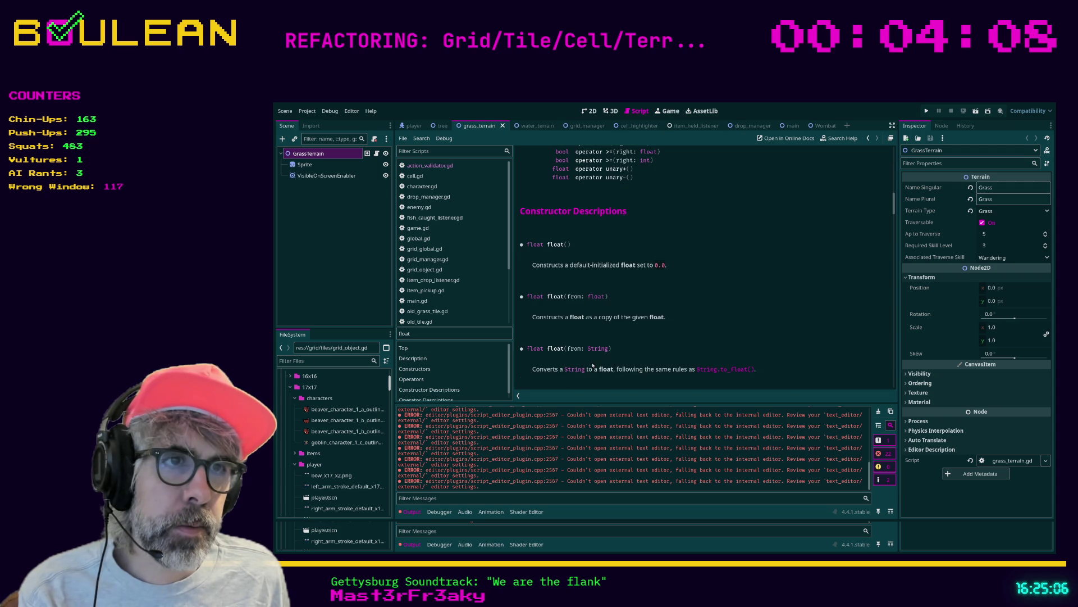
pyautogui.scroll(-5, 593, 365)
pyautogui.scroll(8, 663, 356)
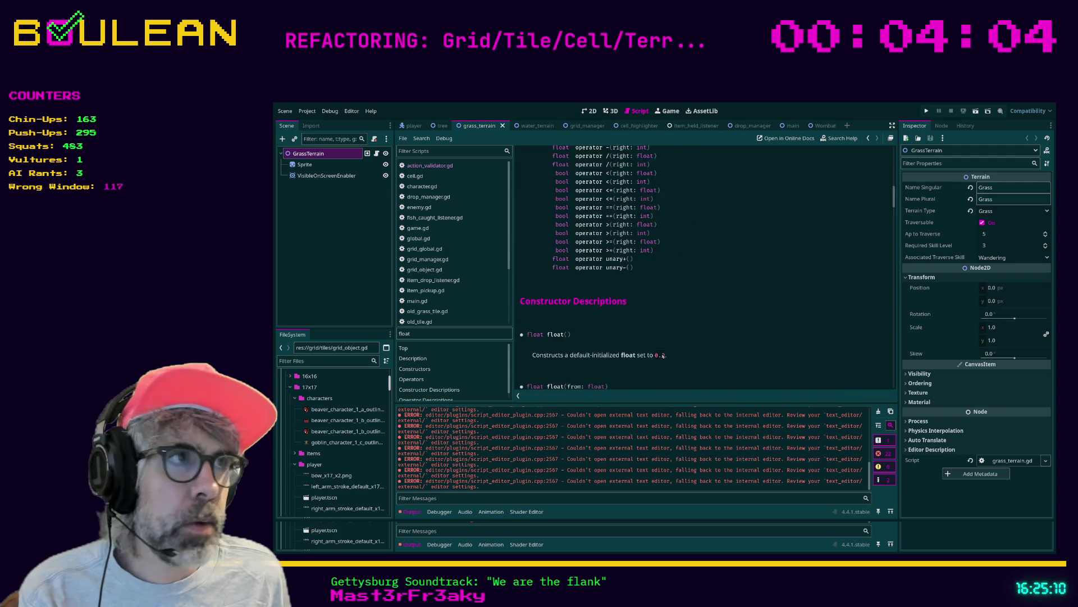
pyautogui.scroll(20, 663, 356)
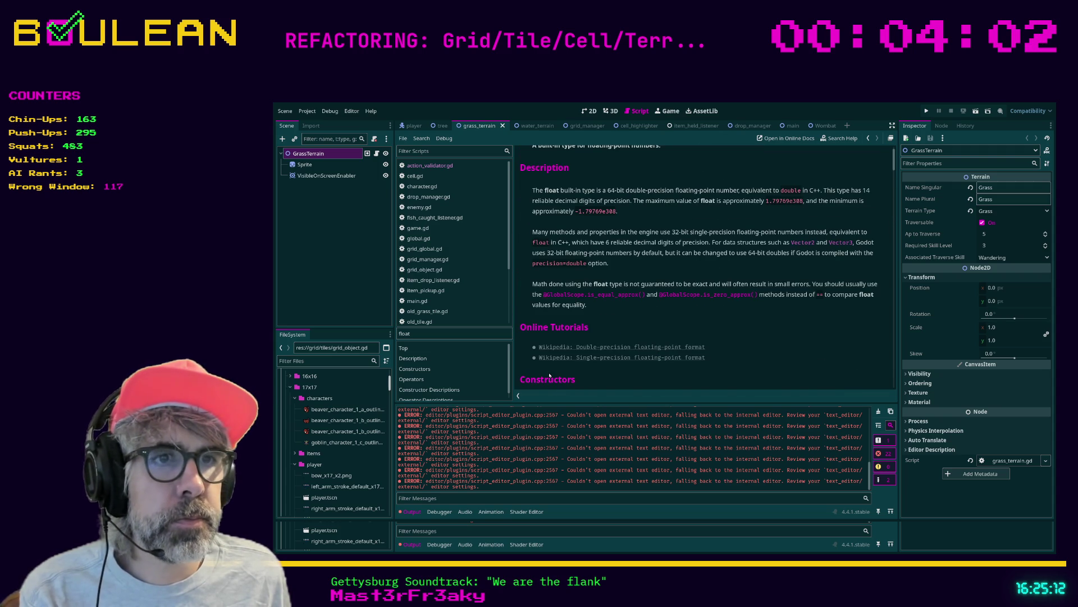
pyautogui.scroll(1, 550, 374)
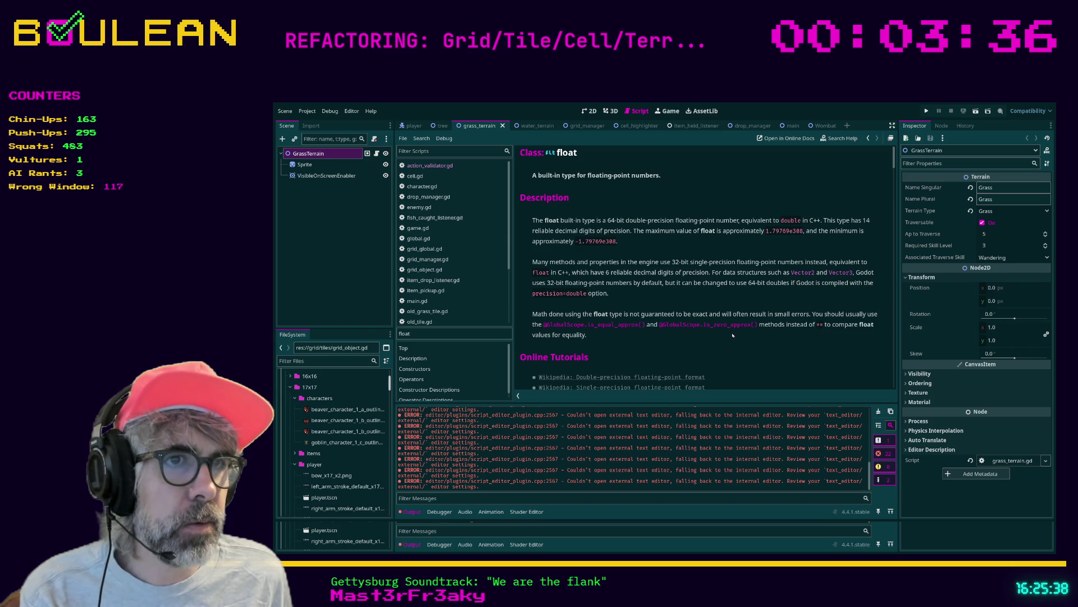
pyautogui.scroll(-1, 674, 359)
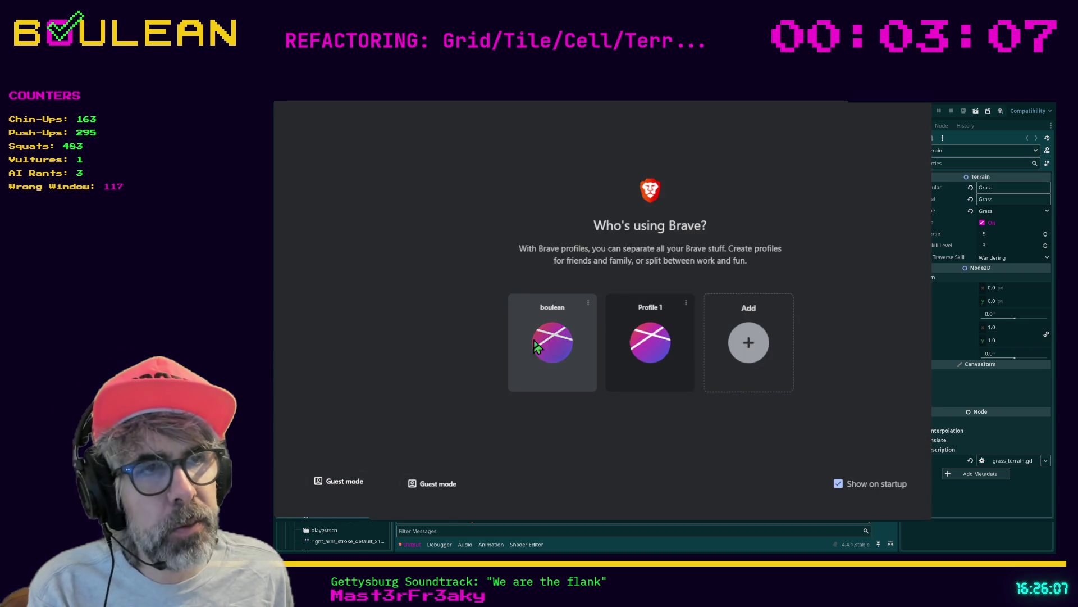
# Bring up Discord in Brave and open the #share-your-game channel.
pyautogui.click(548, 340)
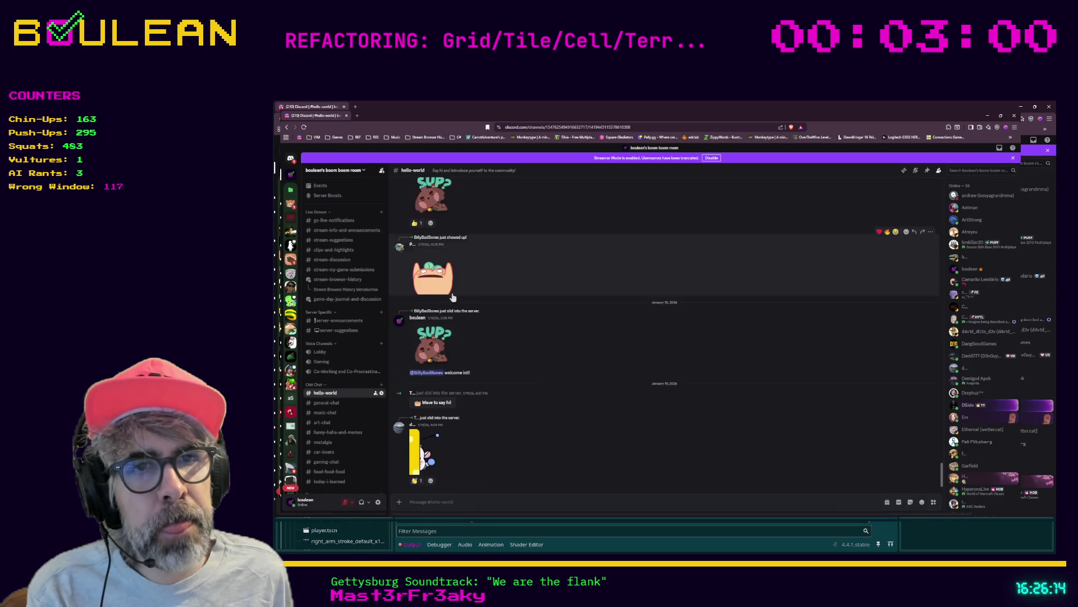
pyautogui.scroll(-5, 342, 372)
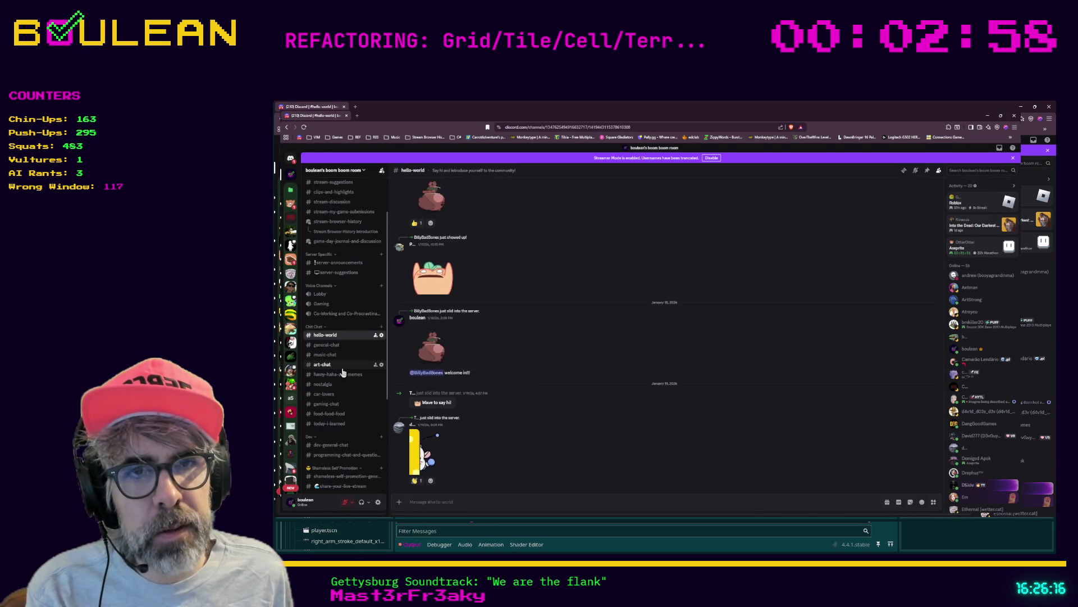
pyautogui.scroll(-2, 340, 373)
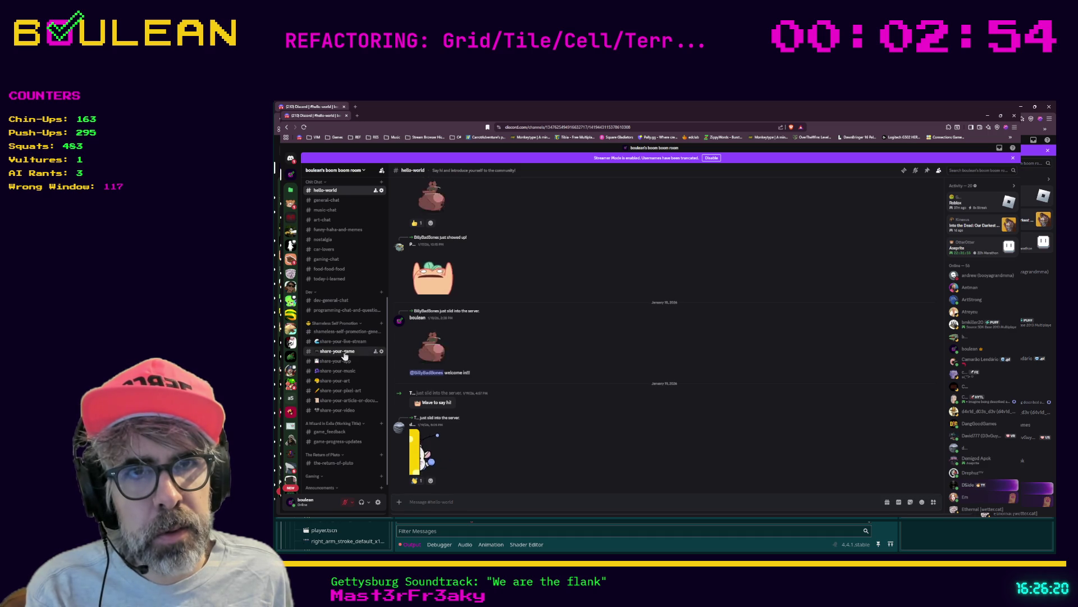
pyautogui.click(344, 354)
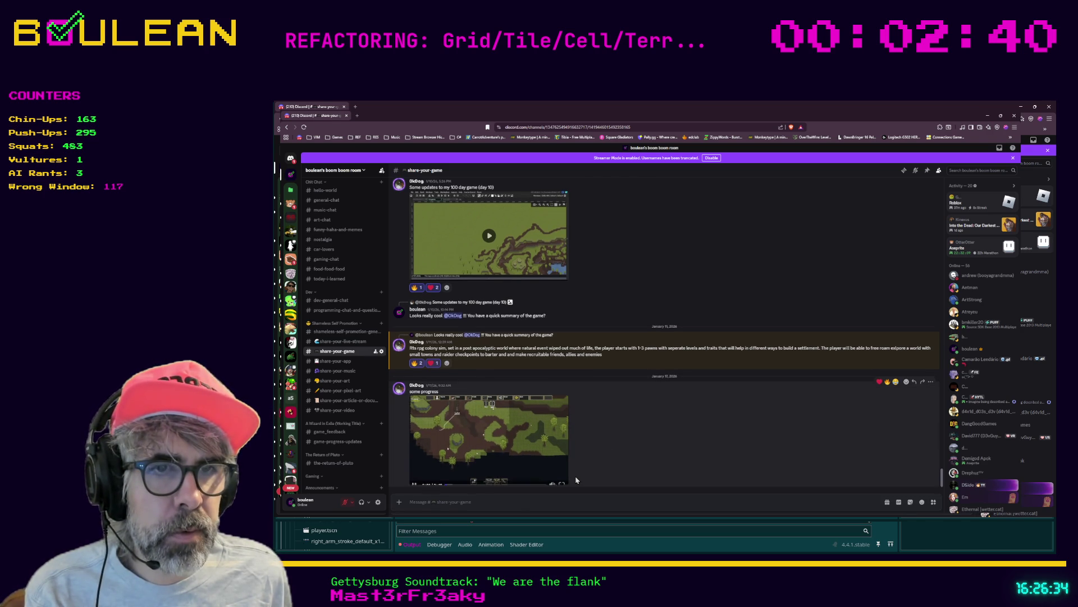
# Expand the posted colony game video to full view.
pyautogui.click(560, 480)
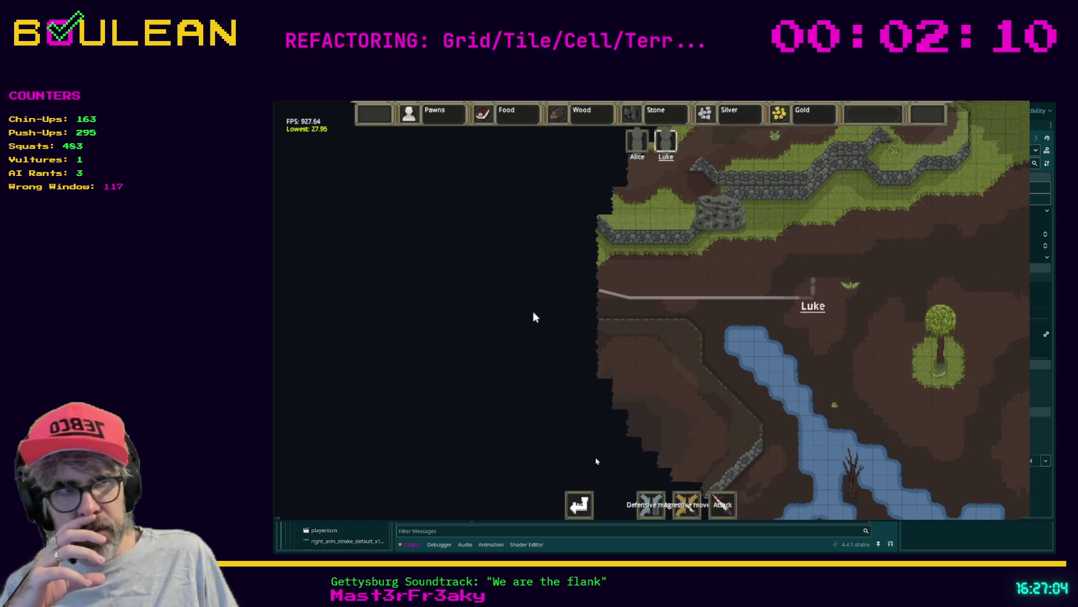
# Order Luke to walk to a spot on the colony map near the huts.
pyautogui.moveTo(625, 469)
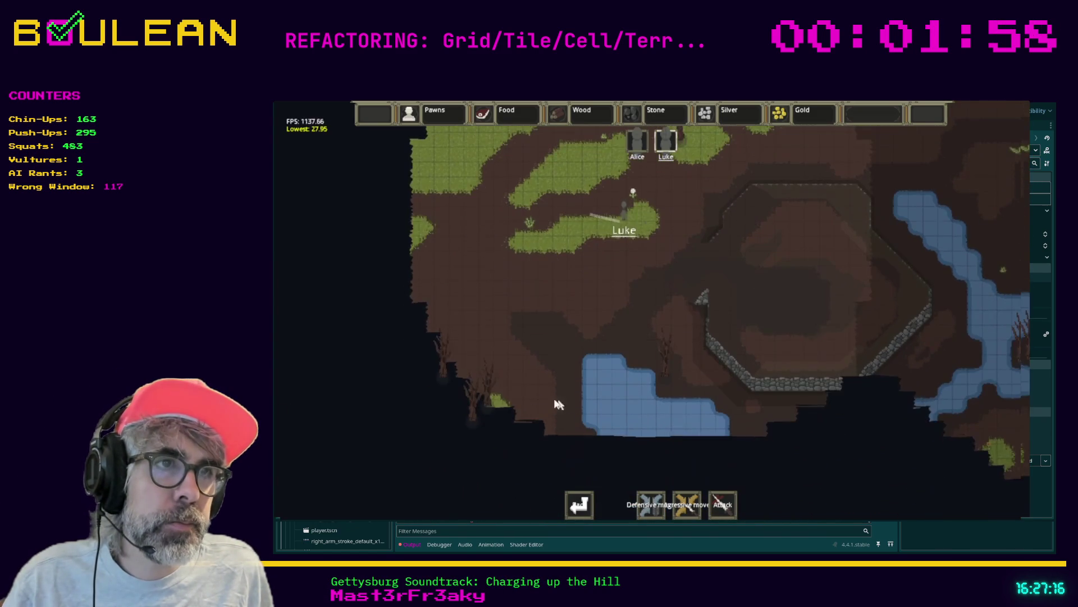
pyautogui.rightClick(446, 331)
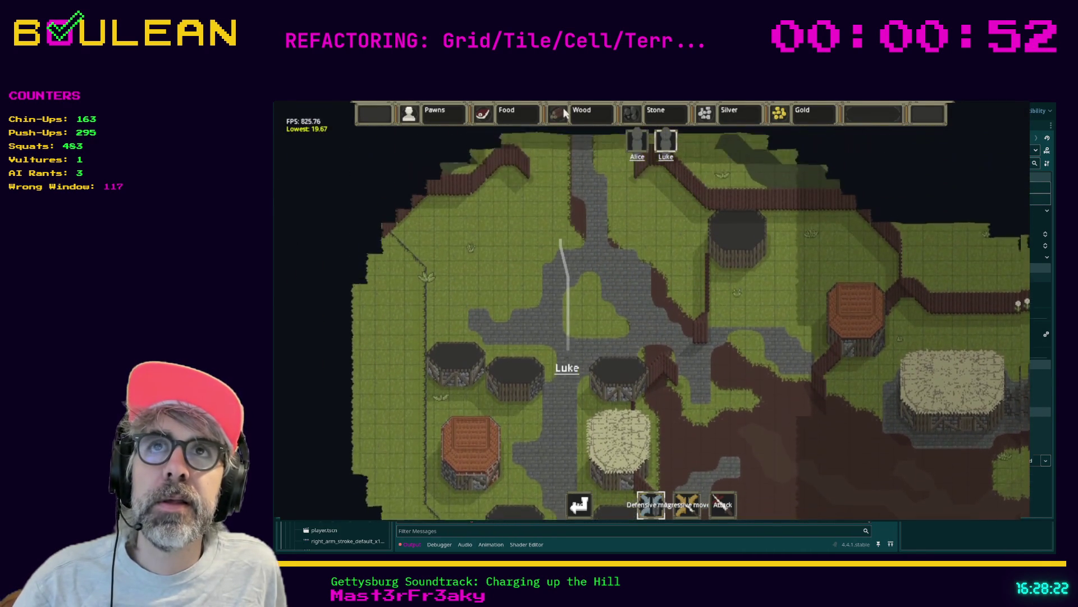
# Close the game video and give the 'some progress' post a thumbs-up reaction.
pyautogui.scroll(-3, 595, 233)
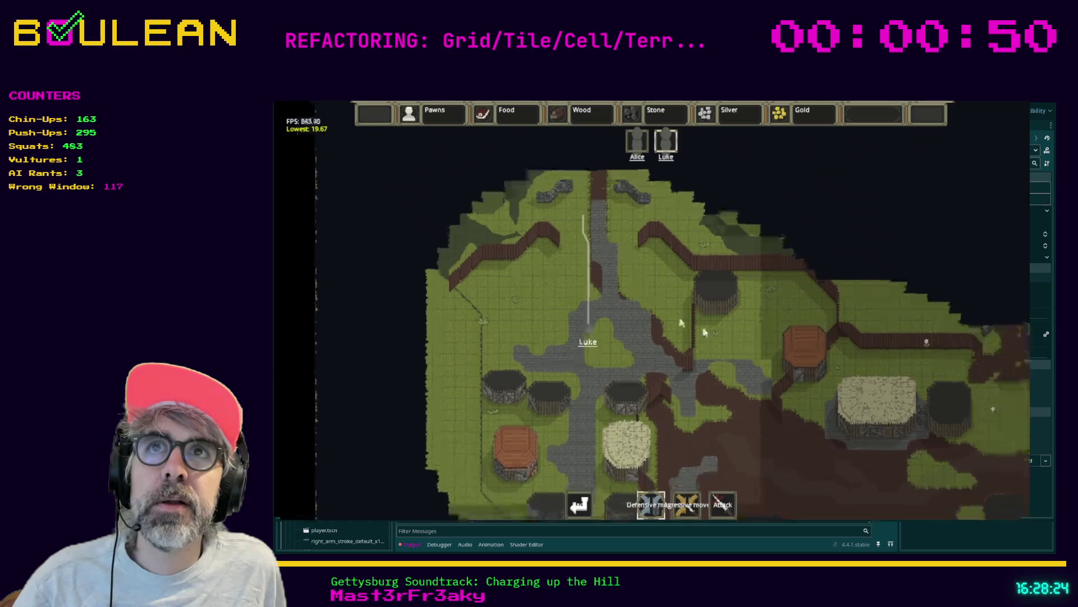
pyautogui.moveTo(1006, 517)
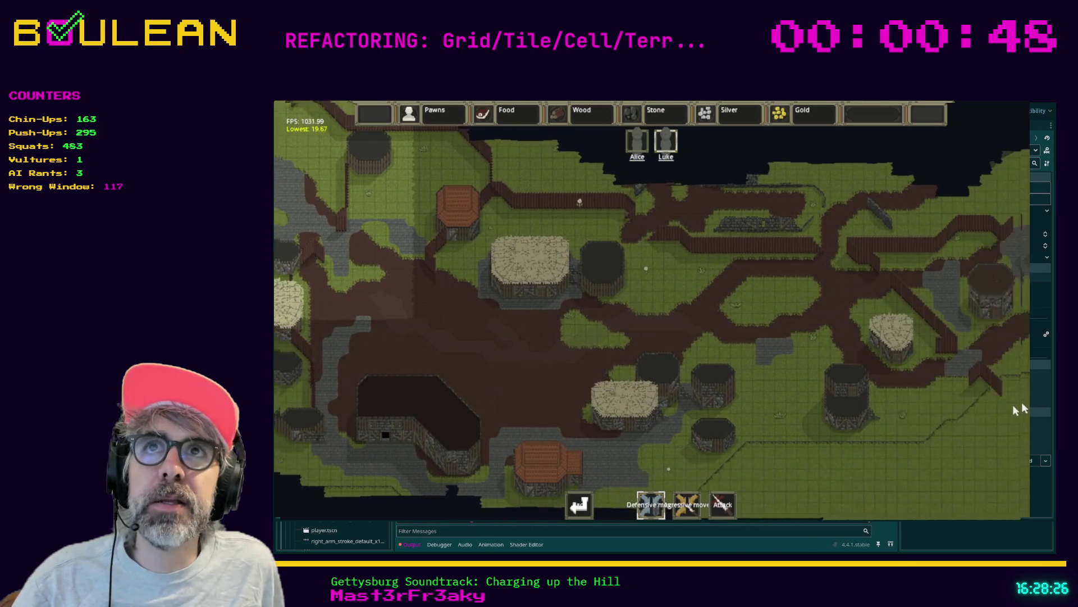
pyautogui.scroll(-3, 874, 148)
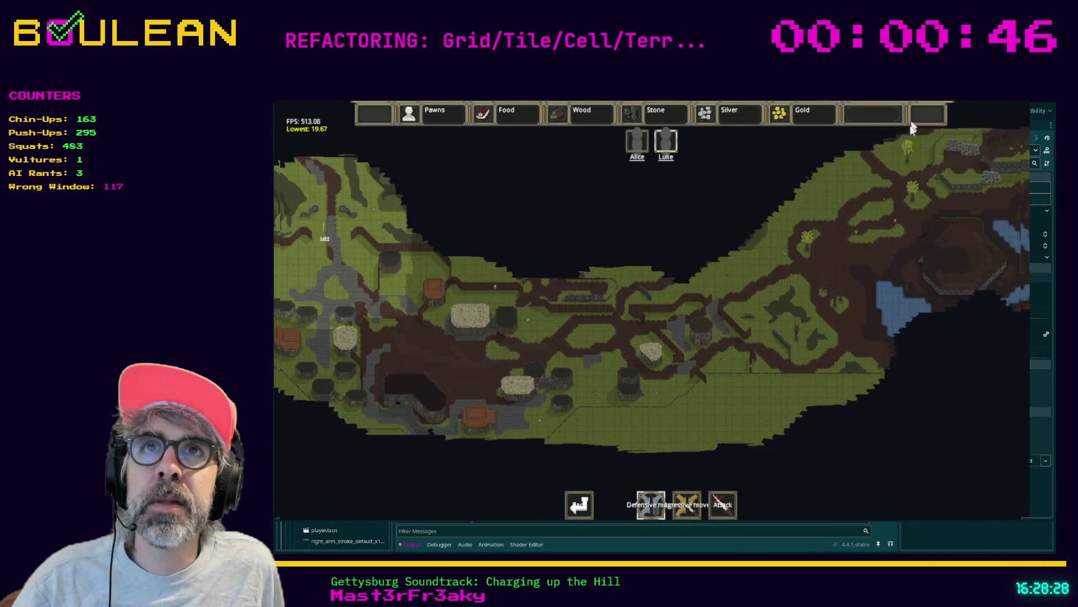
pyautogui.moveTo(1019, 119)
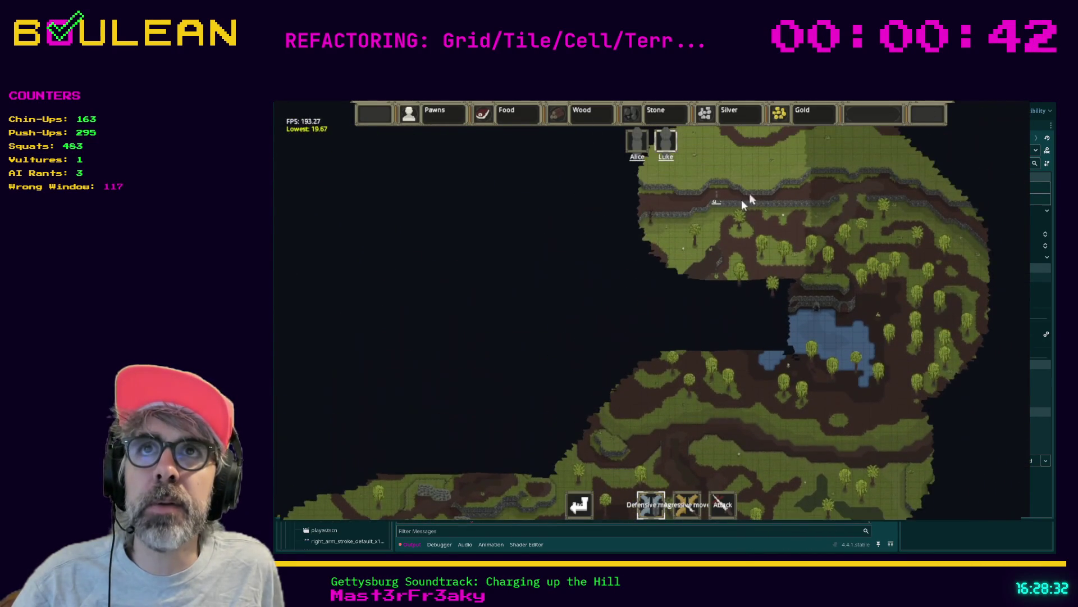
pyautogui.moveTo(301, 378)
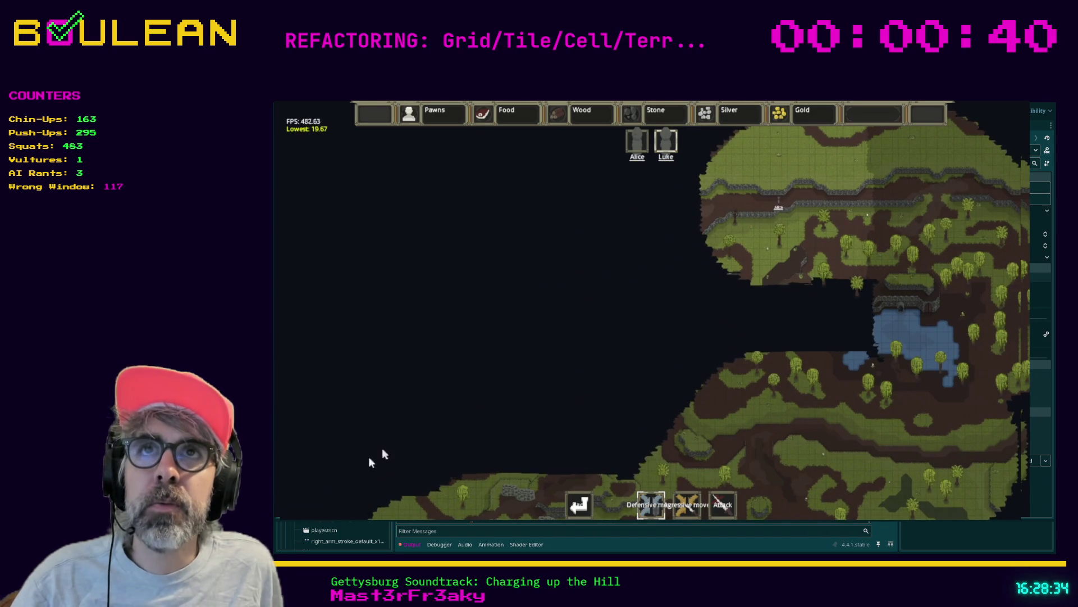
pyautogui.moveTo(290, 222)
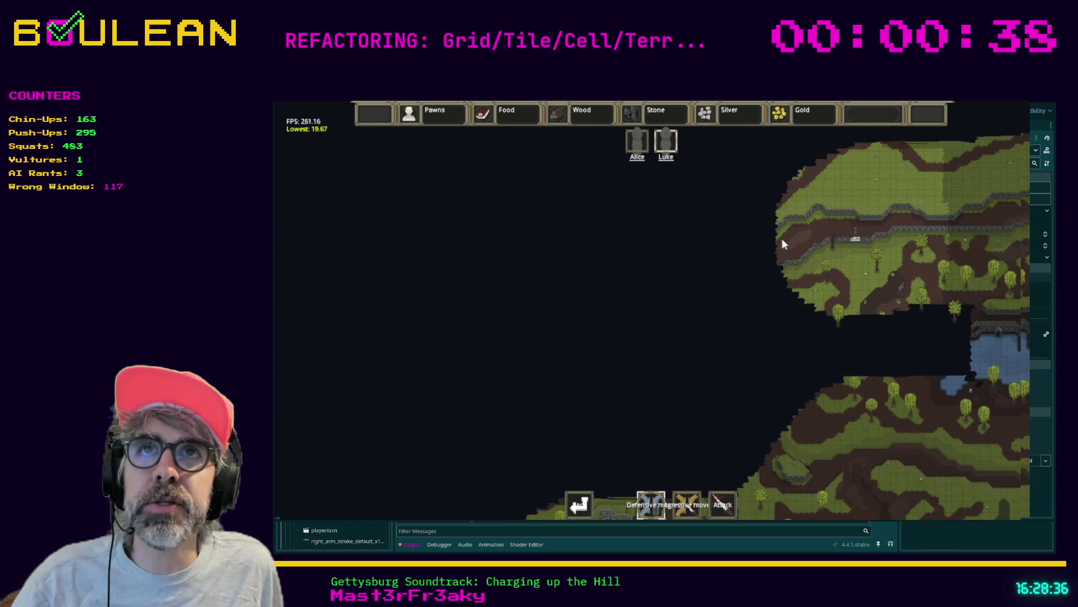
pyautogui.moveTo(331, 515)
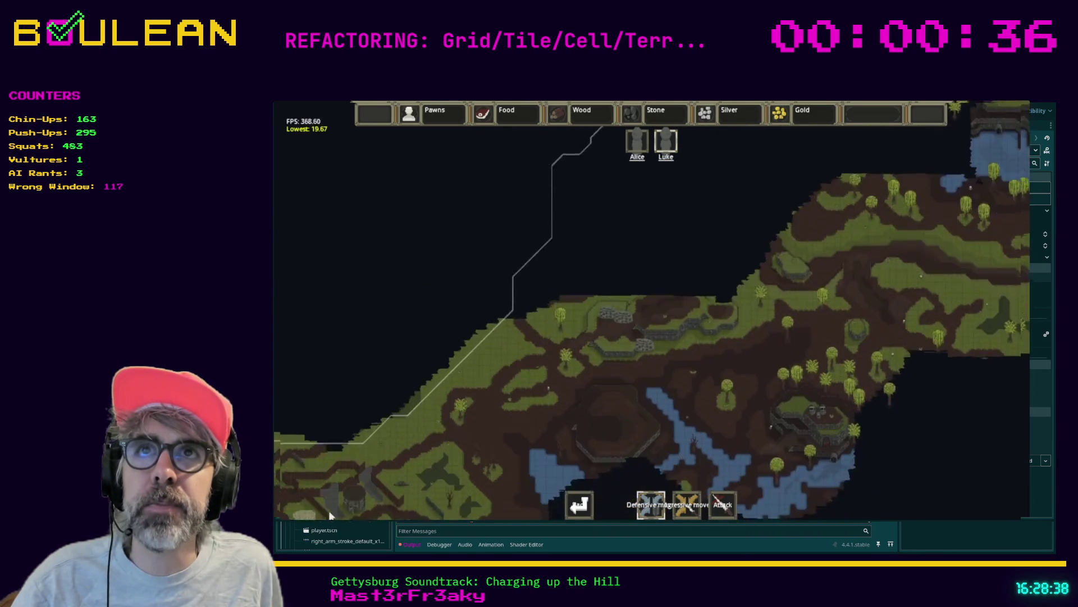
pyautogui.moveTo(293, 295)
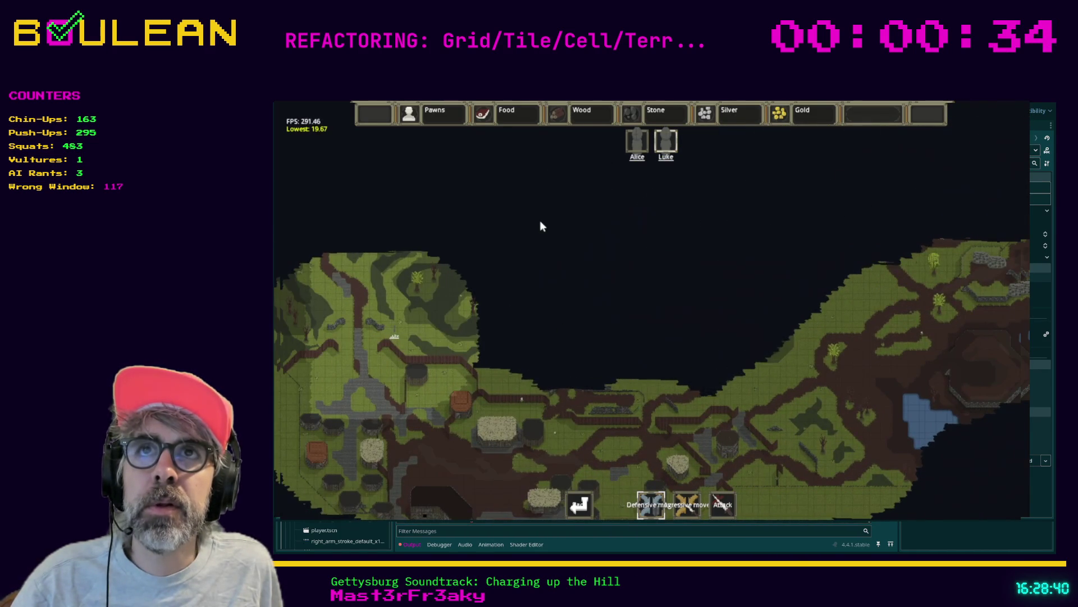
pyautogui.rightClick(522, 241)
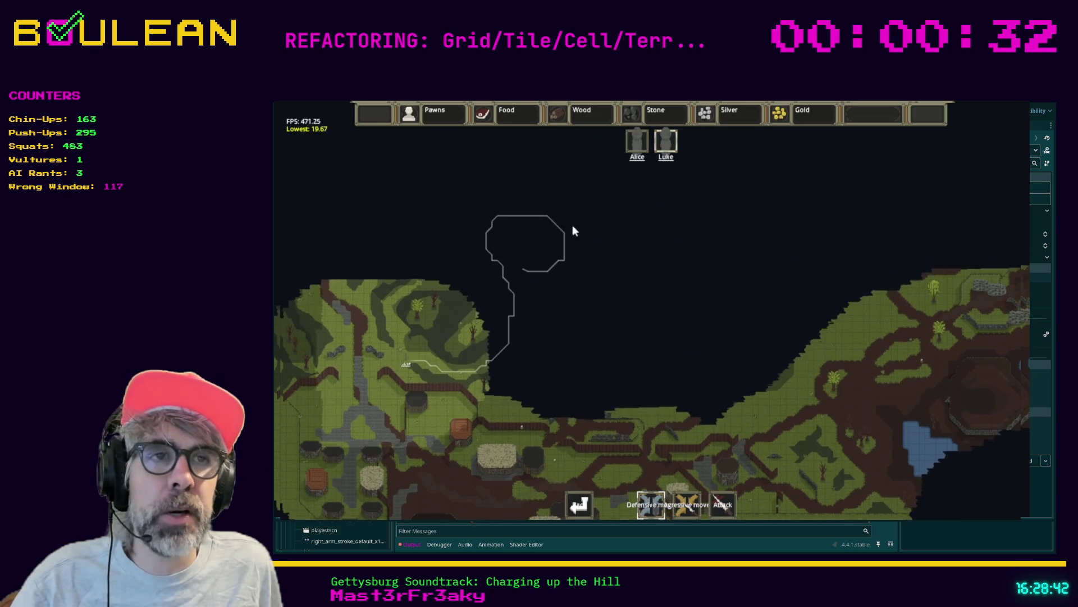
pyautogui.rightClick(643, 188)
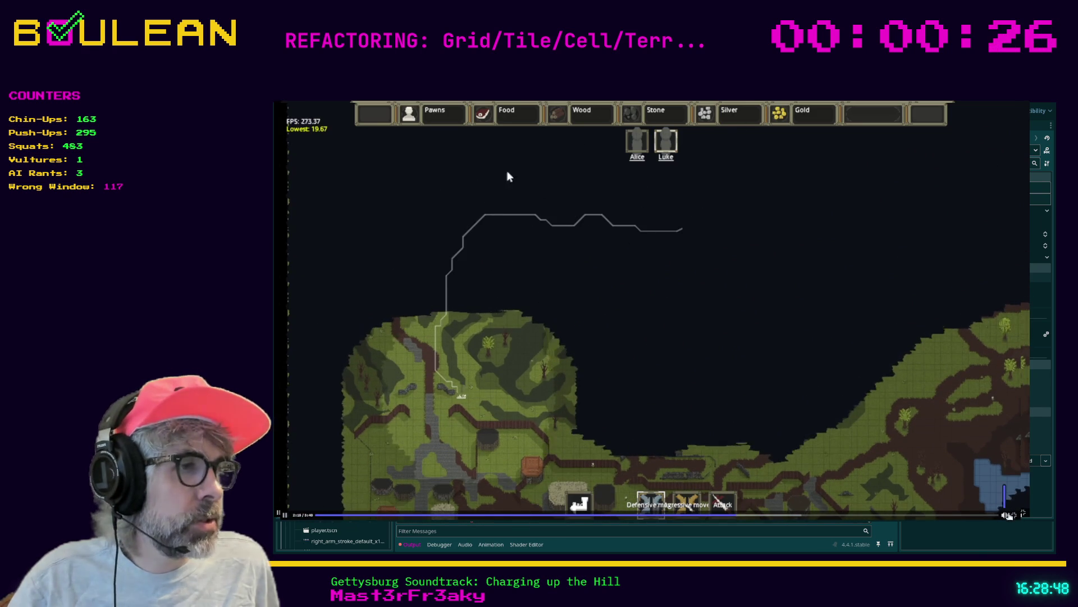
pyautogui.press('Escape')
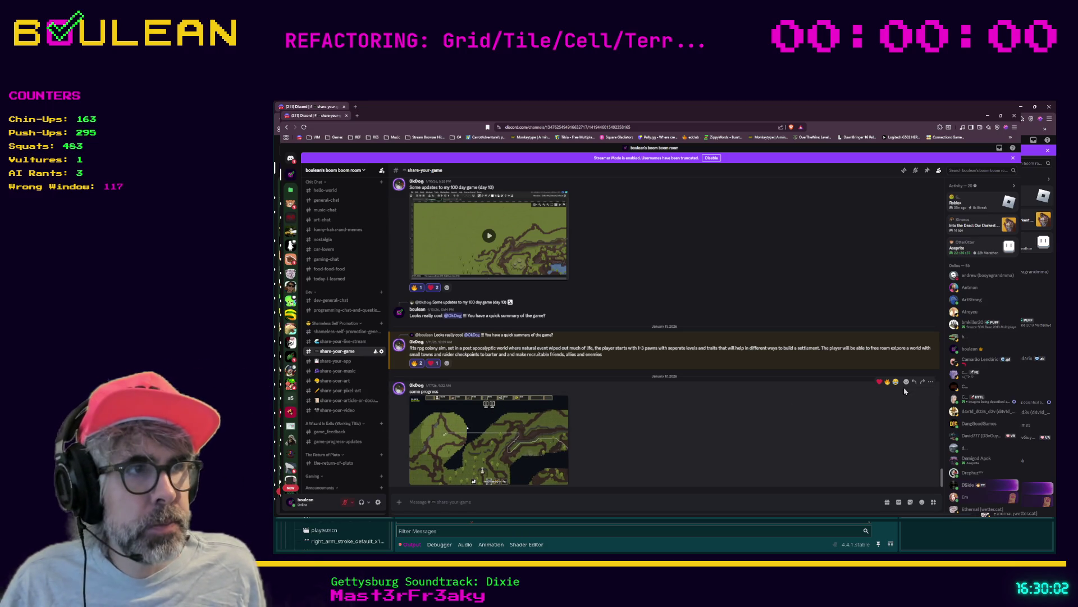
pyautogui.click(888, 383)
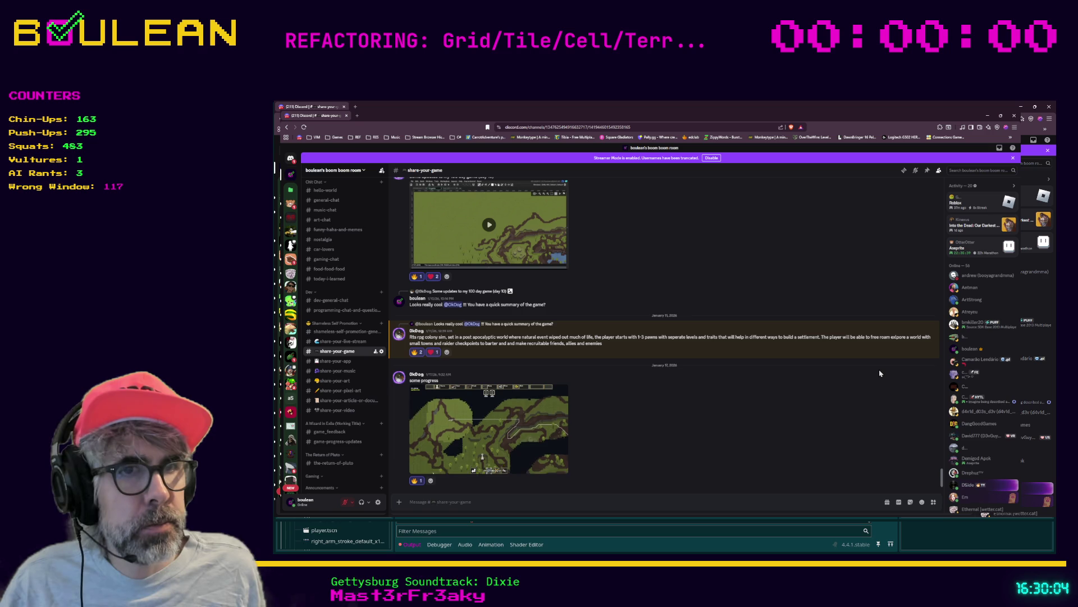
# Add a heart reaction to the 'some progress' post.
pyautogui.click(880, 372)
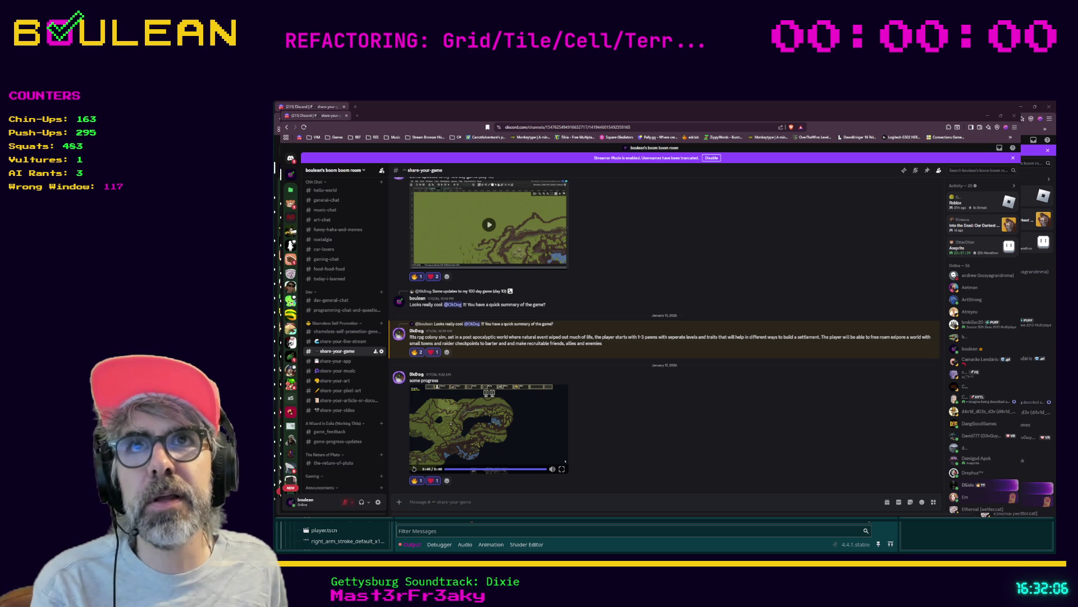
# Open a blank new browser tab.
pyautogui.click(357, 115)
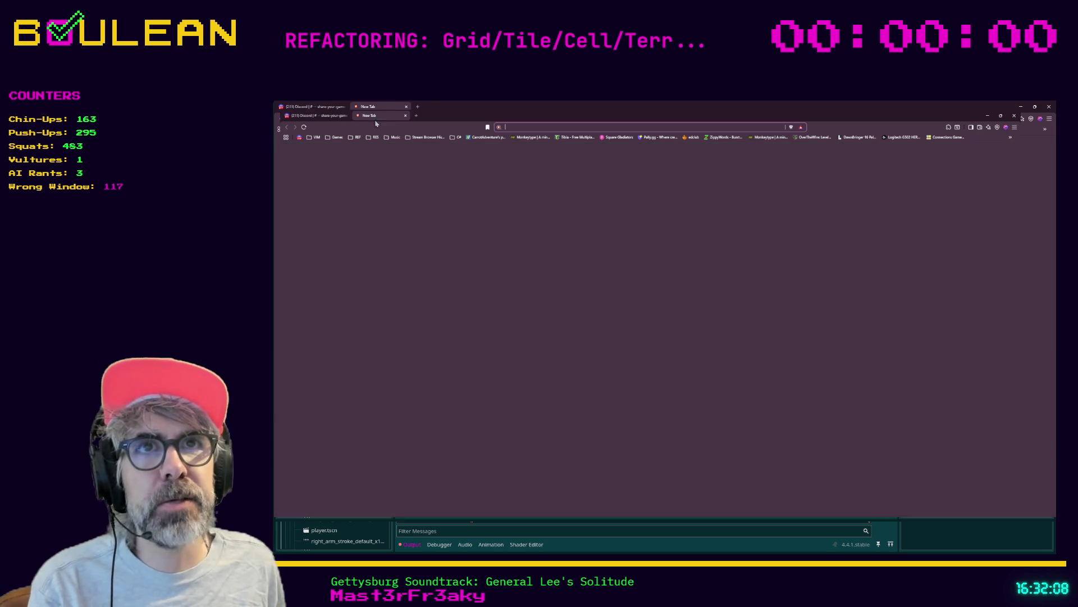
# Load the deepnight.net Bresenham tutorial from the pasted address.
pyautogui.hotkey('ctrl', 'v')
pyautogui.press('Return')
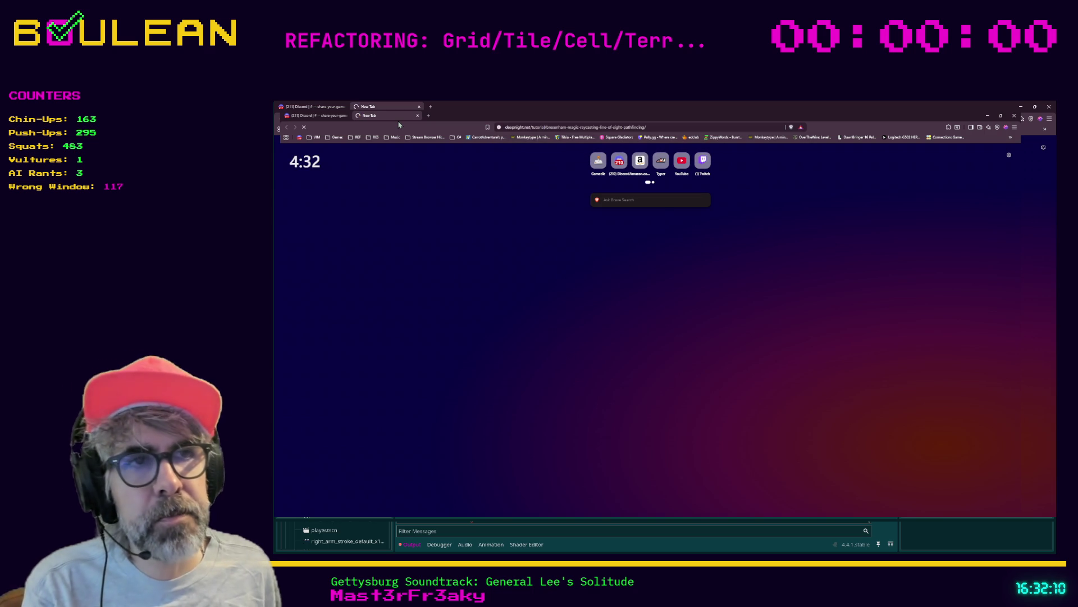
pyautogui.scroll(-1, 480, 273)
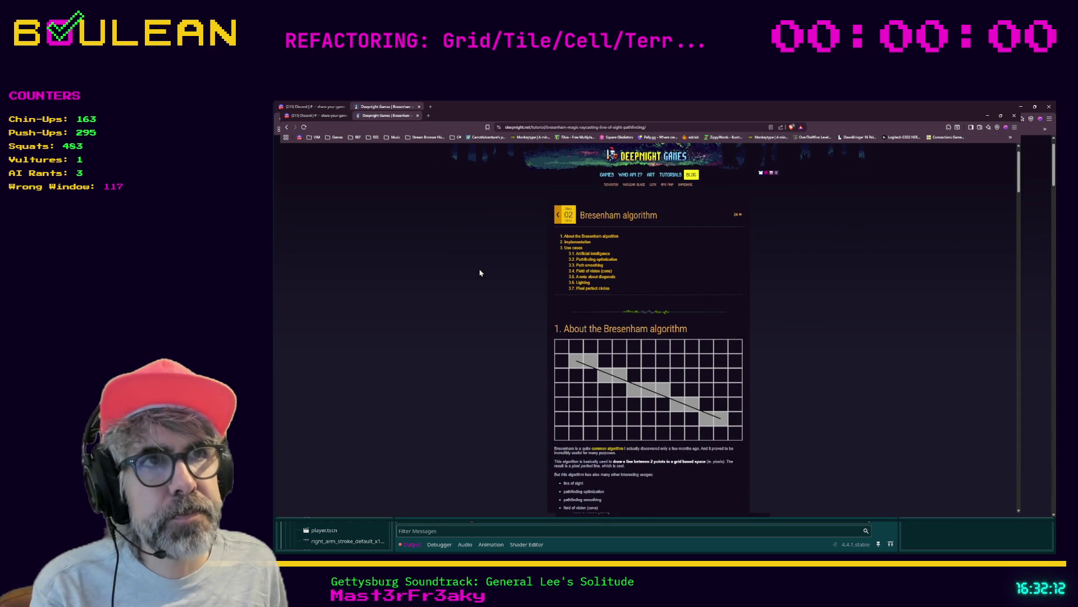
# Bookmark the tutorial page as Deepnight Games by dragging its address link.
pyautogui.click(533, 128)
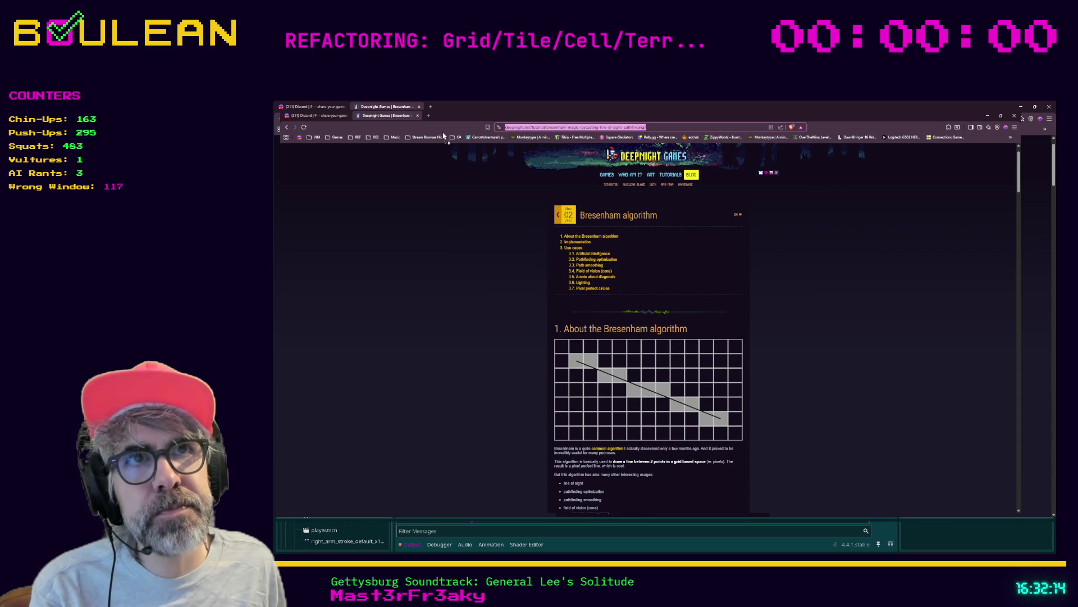
pyautogui.moveTo(457, 141); pyautogui.dragTo(464, 140)
pyautogui.scroll(-1, 454, 230)
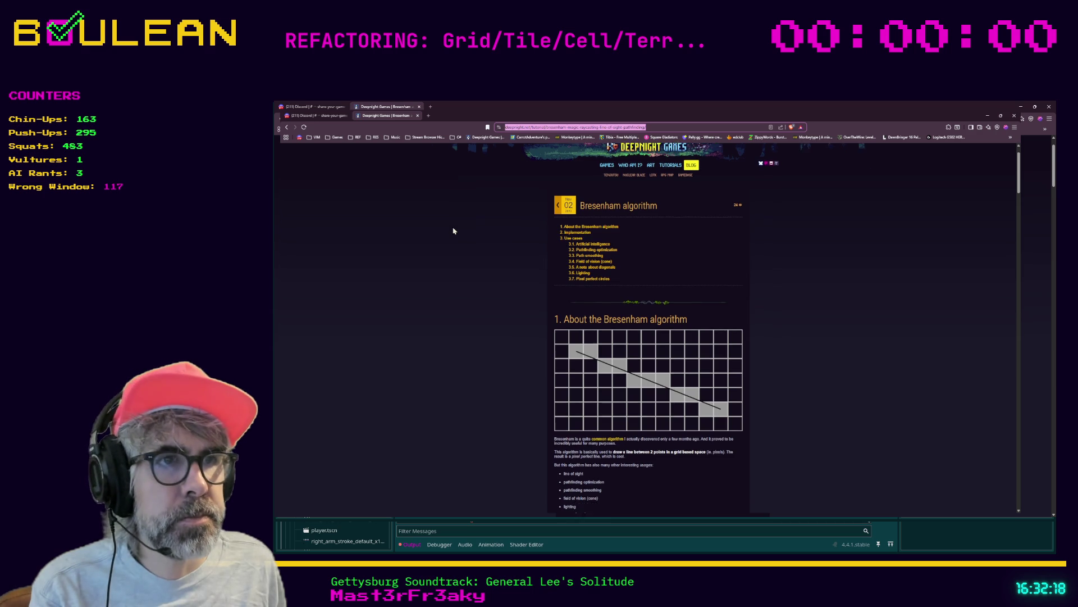
pyautogui.scroll(-1, 453, 231)
pyautogui.scroll(-1, 537, 299)
pyautogui.scroll(-1, 547, 309)
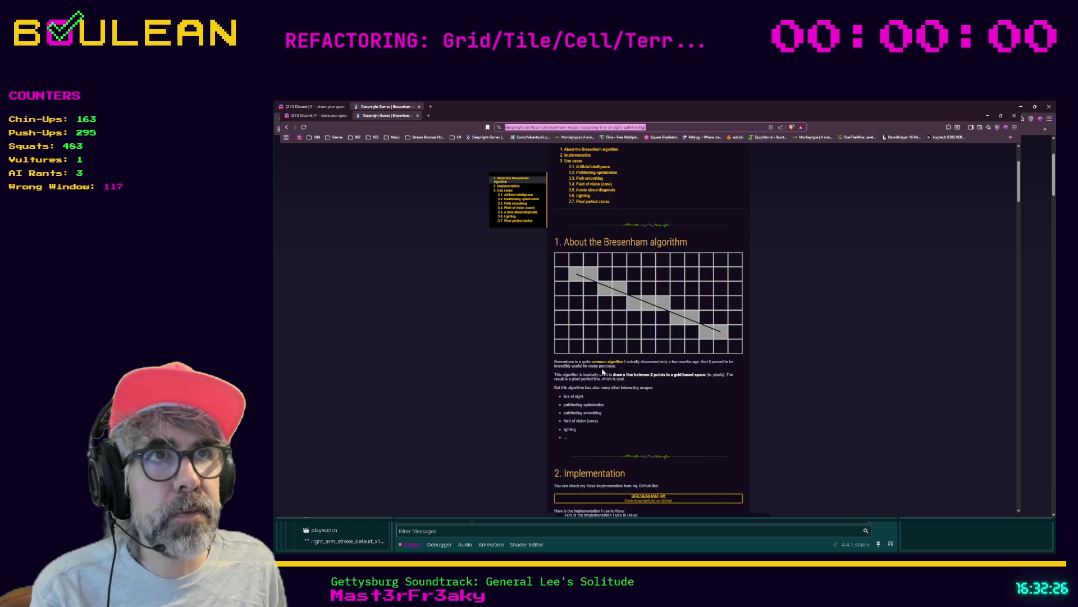
pyautogui.click(510, 356)
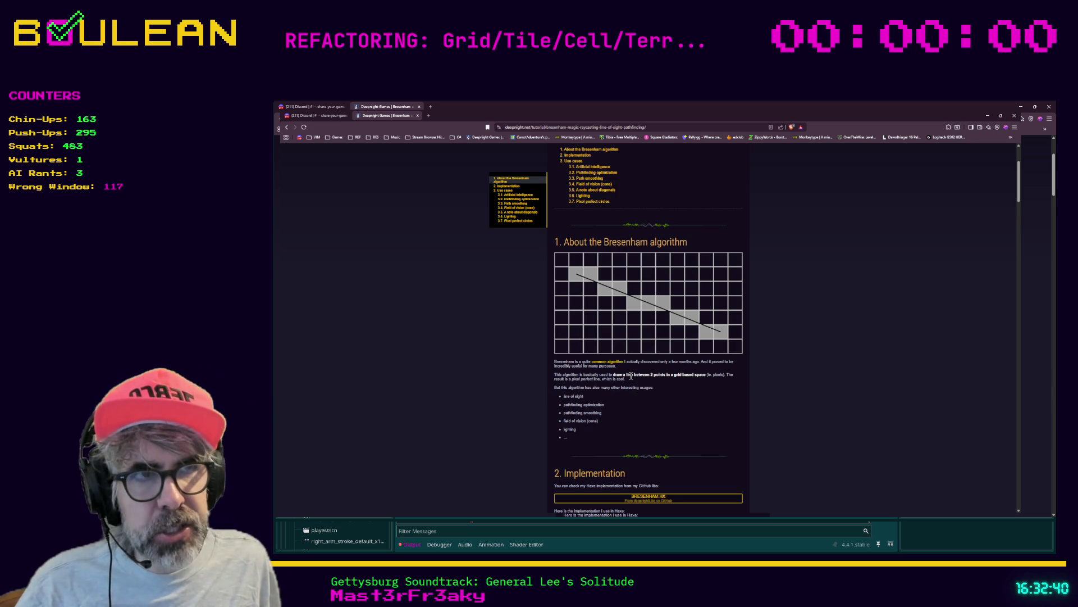
# Highlight the 'About the Bresenham algorithm' heading and its list of uses.
pyautogui.moveTo(557, 242)
pyautogui.mouseDown()
pyautogui.moveTo(615, 260)
pyautogui.moveTo(663, 365)
pyautogui.moveTo(660, 431)
pyautogui.moveTo(617, 445)
pyautogui.moveTo(557, 444)
pyautogui.mouseUp()
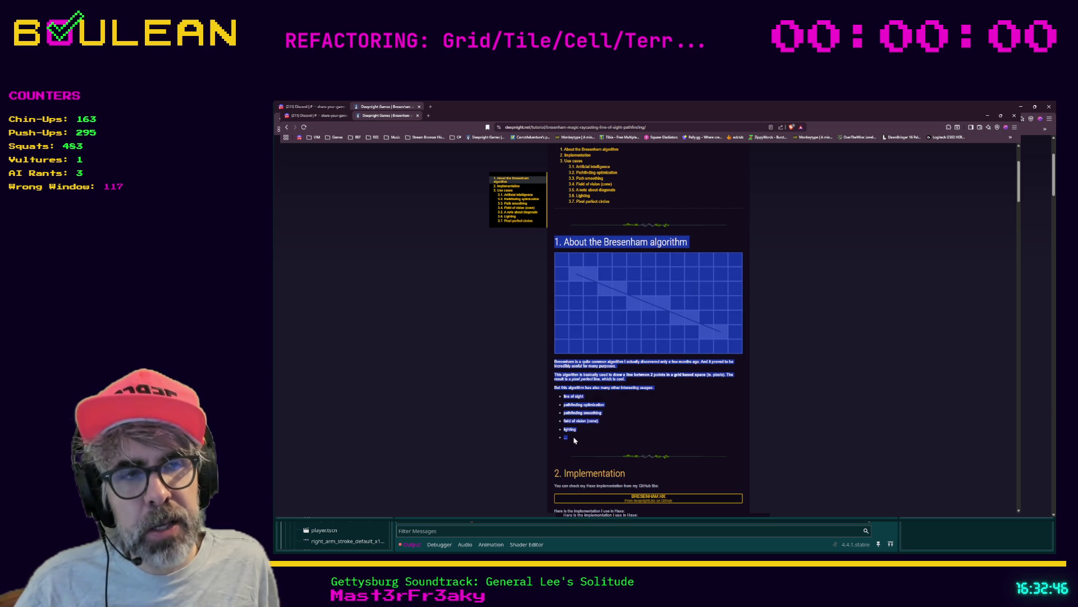
pyautogui.click(574, 440)
pyautogui.moveTo(573, 439)
pyautogui.mouseDown()
pyautogui.moveTo(551, 429)
pyautogui.moveTo(548, 390)
pyautogui.mouseUp()
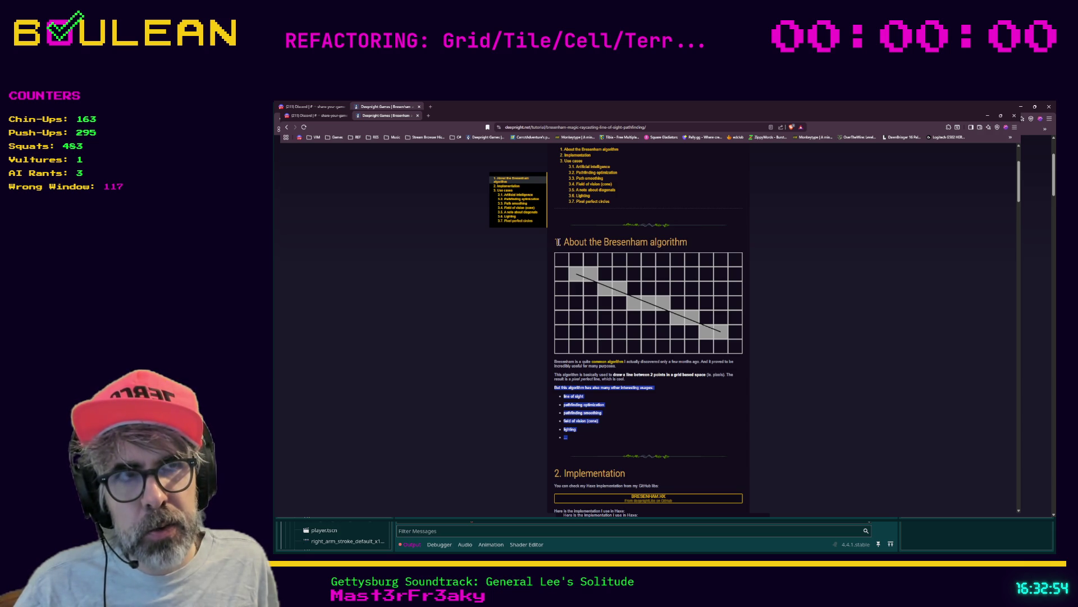
pyautogui.tripleClick(558, 242)
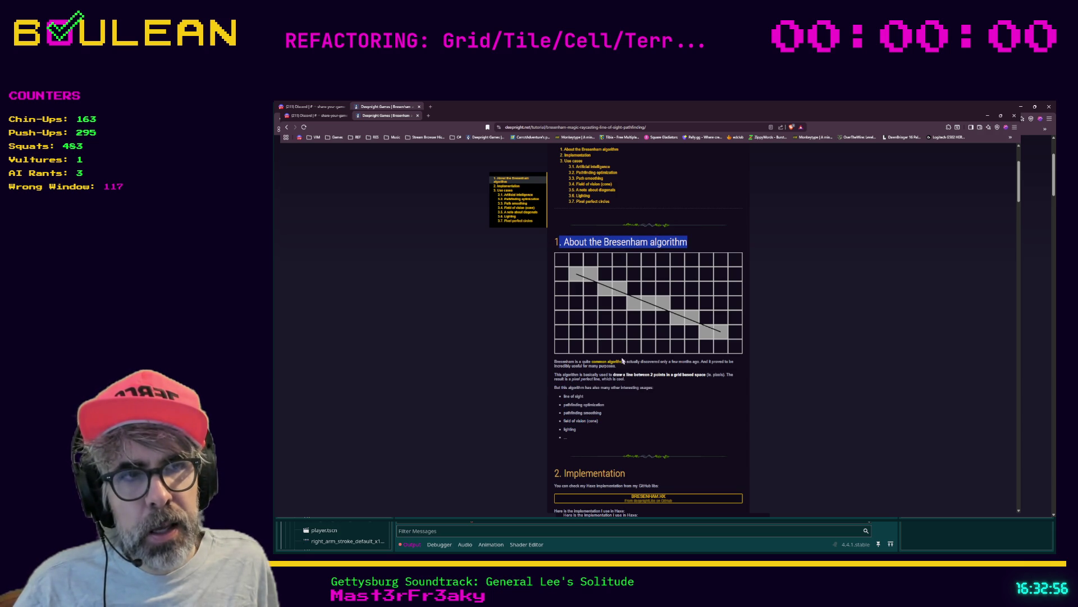
pyautogui.click(617, 430)
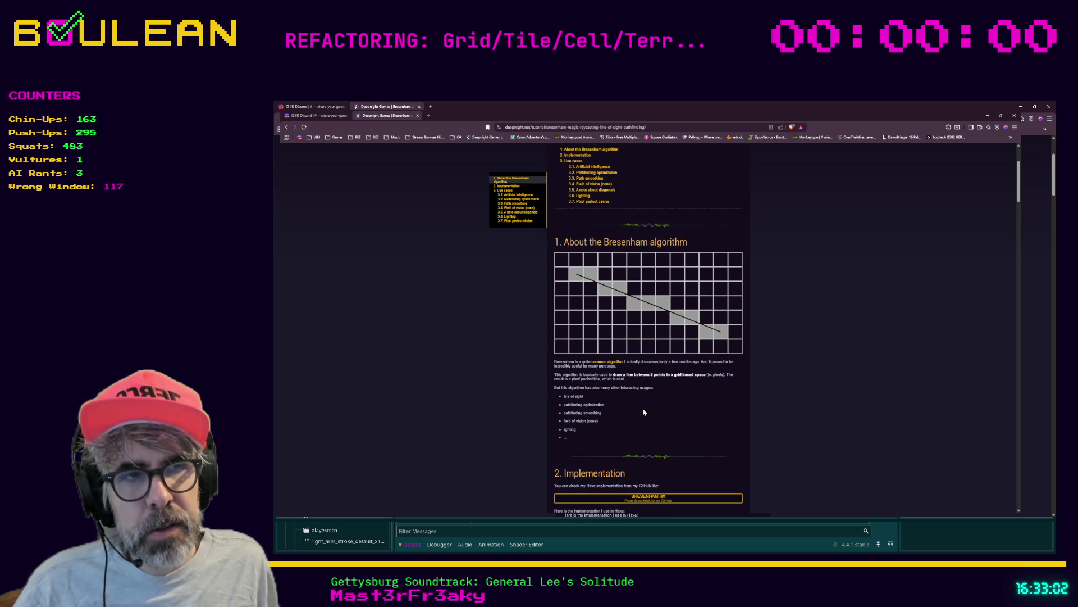
# Select the fastAbs/fastFloor helpers, then the whole Haxe getLine function.
pyautogui.scroll(-1, 643, 412)
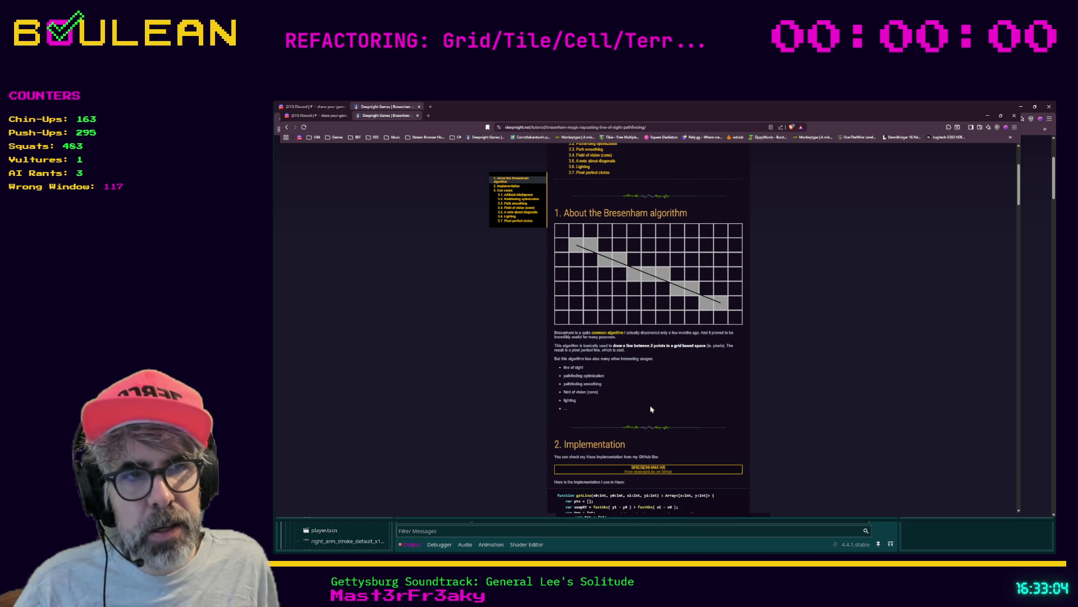
pyautogui.scroll(-1, 501, 381)
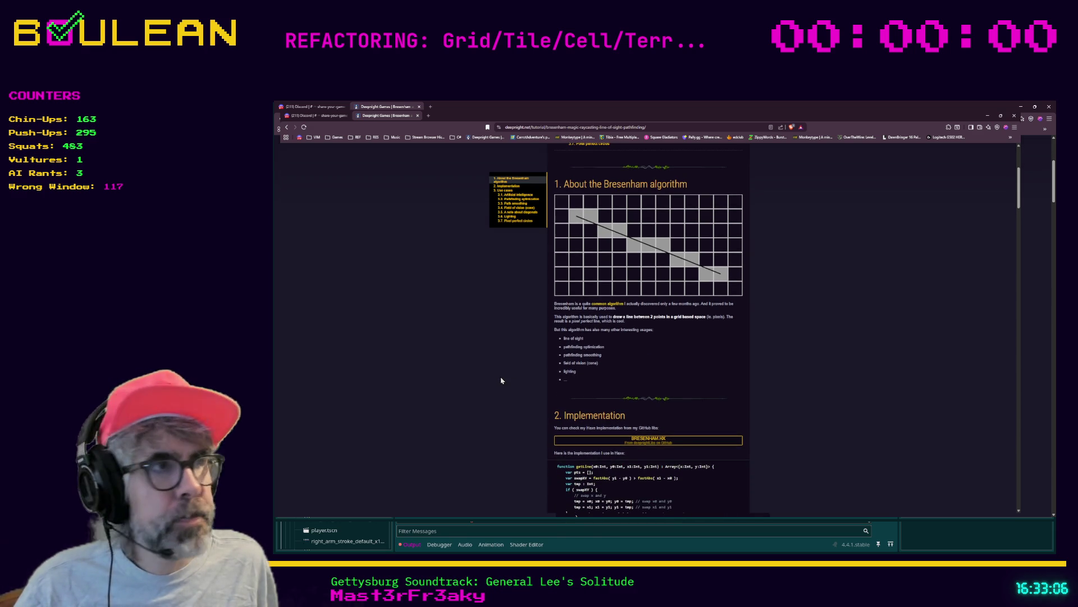
pyautogui.scroll(-1, 501, 380)
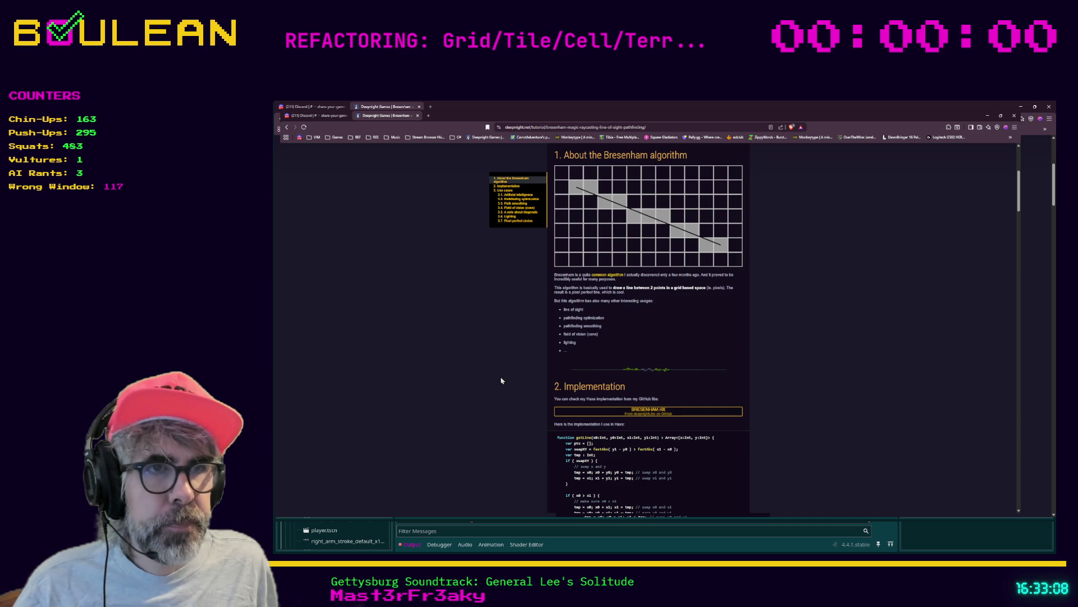
pyautogui.scroll(-1, 502, 381)
pyautogui.scroll(-1, 501, 381)
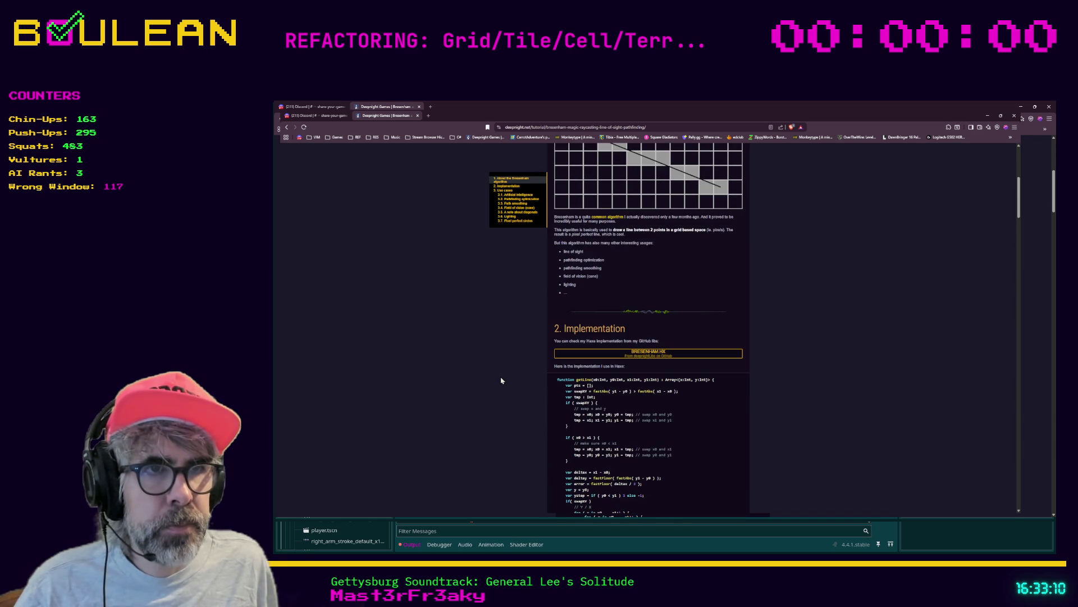
pyautogui.scroll(-2, 505, 370)
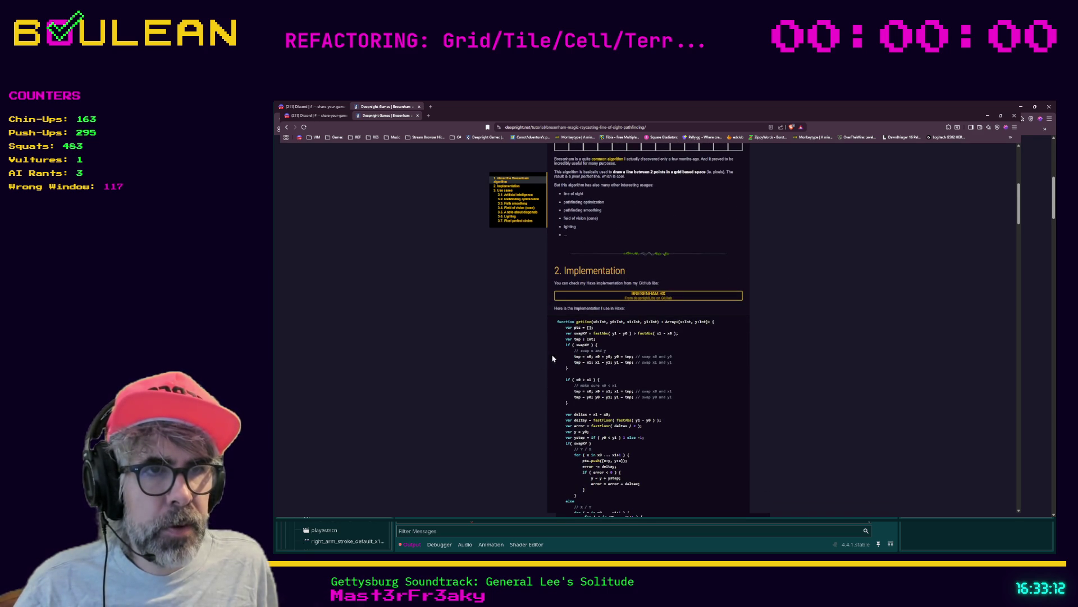
pyautogui.scroll(-5, 580, 380)
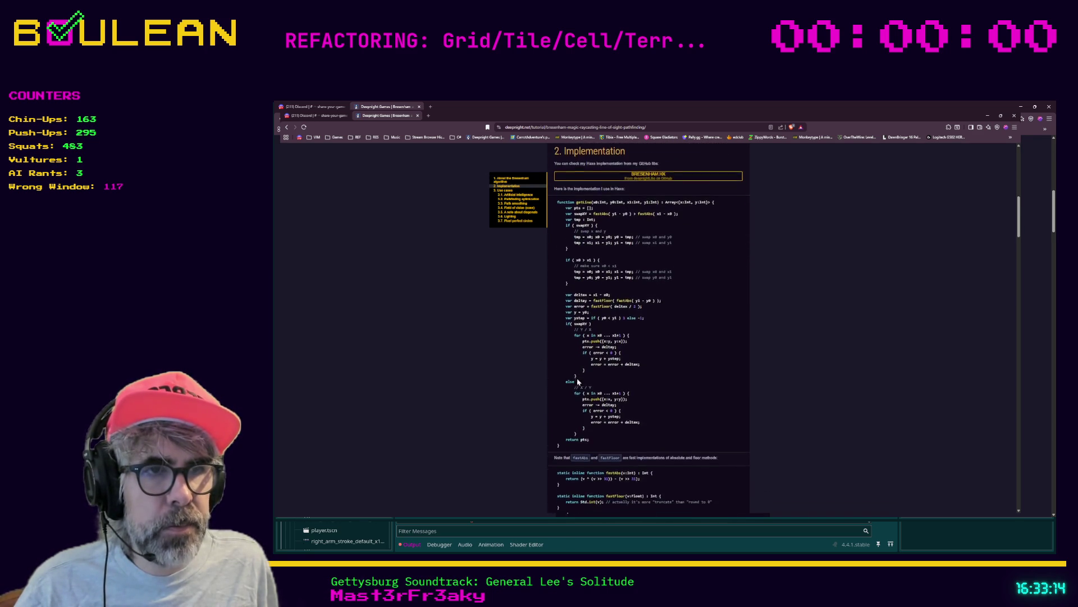
pyautogui.scroll(-6, 573, 425)
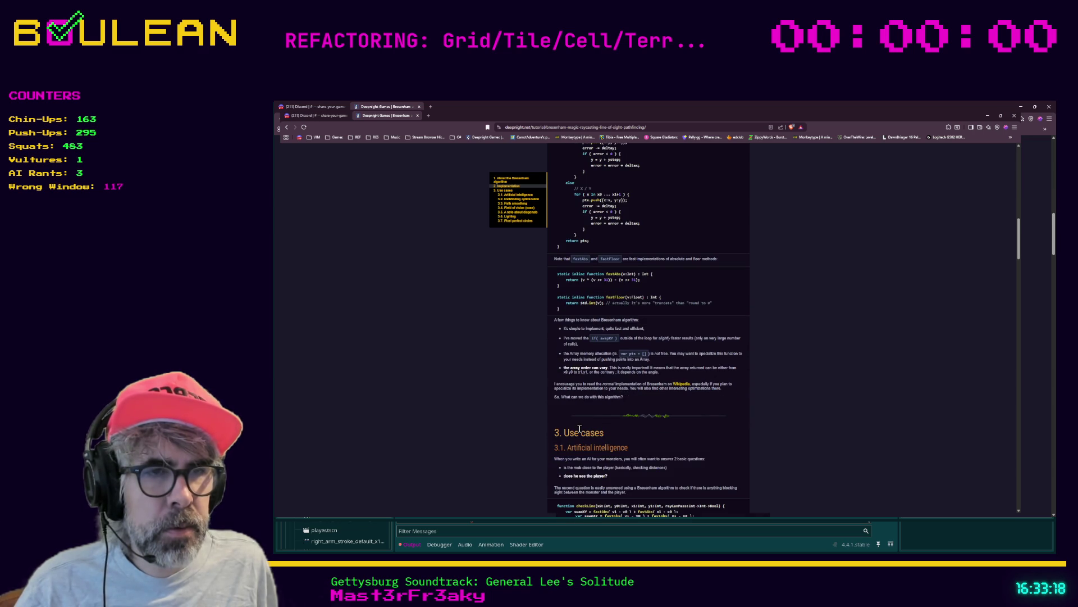
pyautogui.scroll(3, 579, 429)
pyautogui.moveTo(718, 397)
pyautogui.mouseDown()
pyautogui.moveTo(531, 376)
pyautogui.moveTo(563, 393)
pyautogui.moveTo(548, 363)
pyautogui.mouseUp()
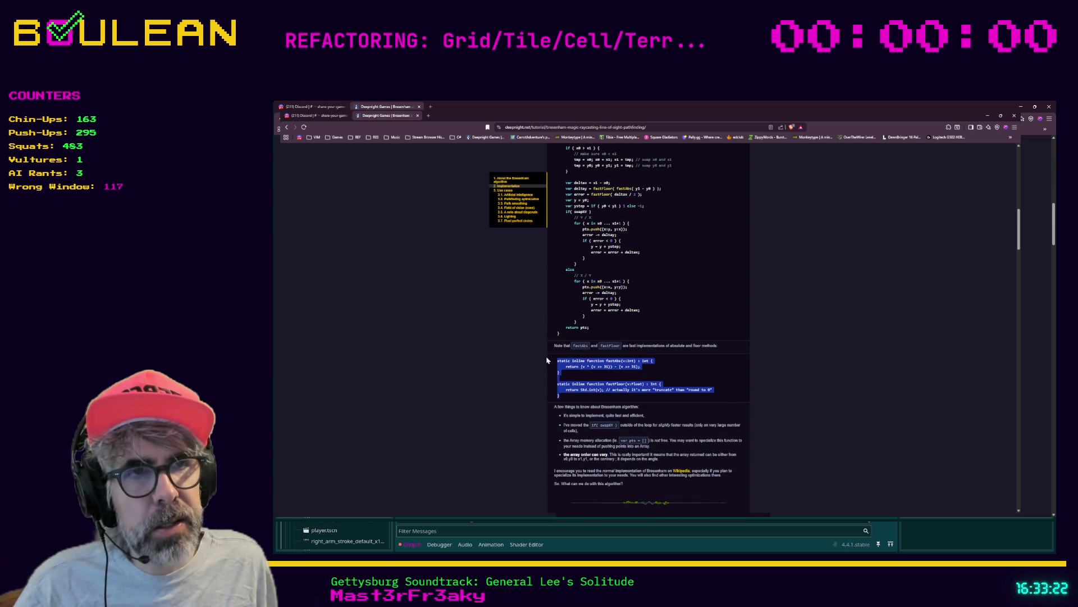
pyautogui.scroll(5, 548, 363)
pyautogui.moveTo(572, 481)
pyautogui.mouseDown()
pyautogui.moveTo(549, 451)
pyautogui.moveTo(553, 236)
pyautogui.mouseUp()
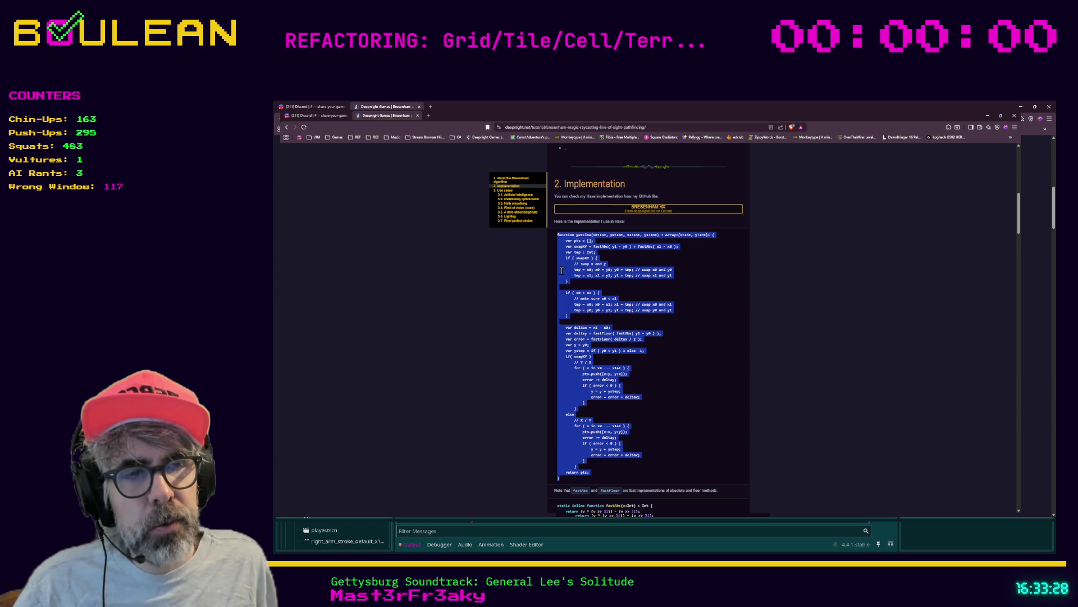
pyautogui.click(515, 309)
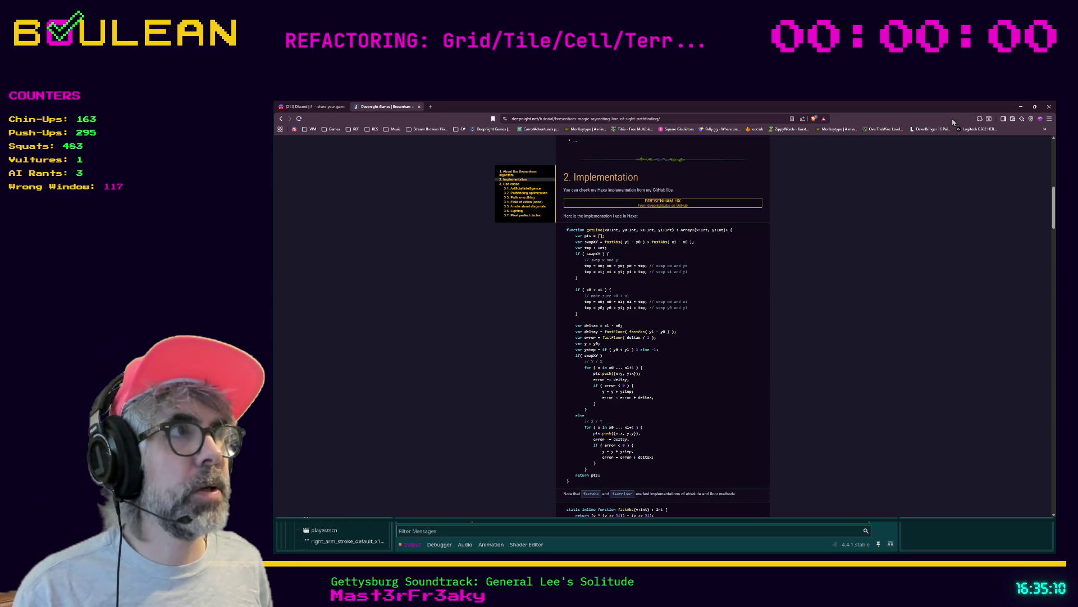
# Minimize Brave Browser to bring the Godot script editor back into view.
pyautogui.click(1021, 107)
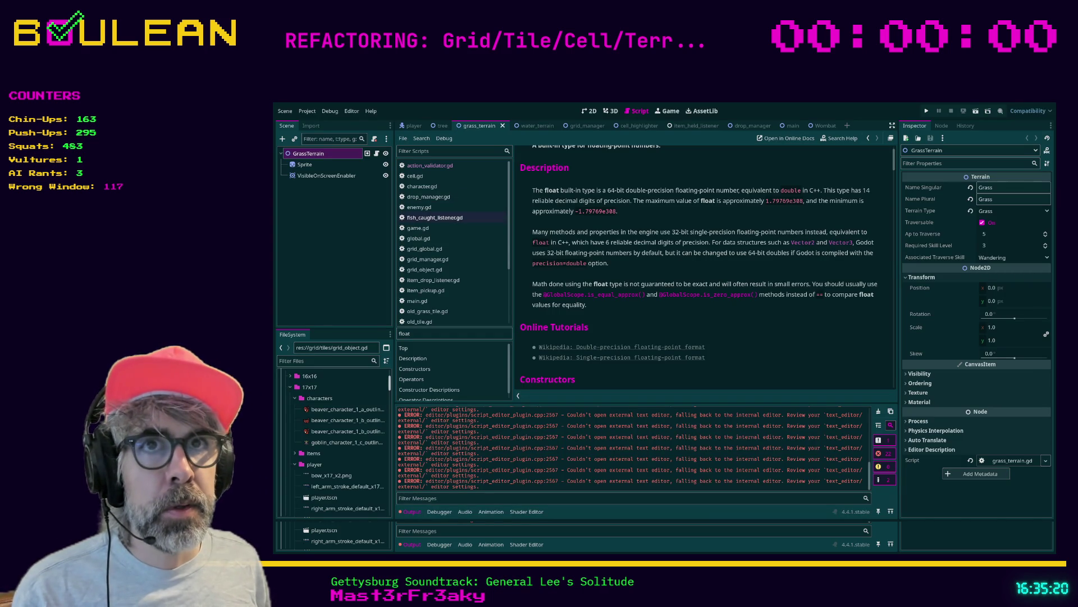
# Open the grid_manager scene in Godot, then return to the Bresenham article in Brave.
pyautogui.click(582, 126)
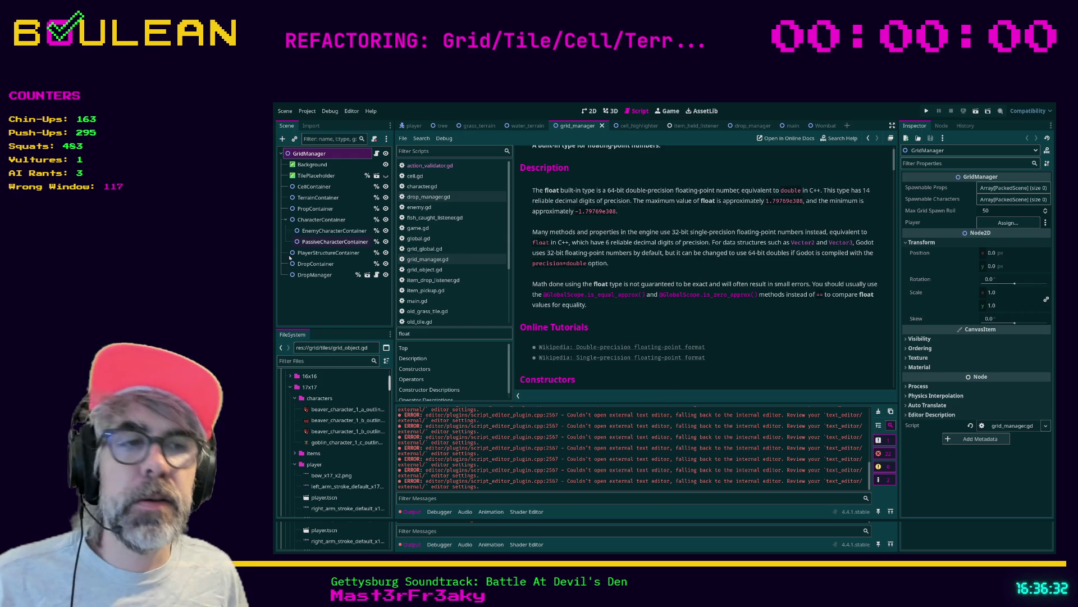
pyautogui.hotkey('alt', 'Tab')
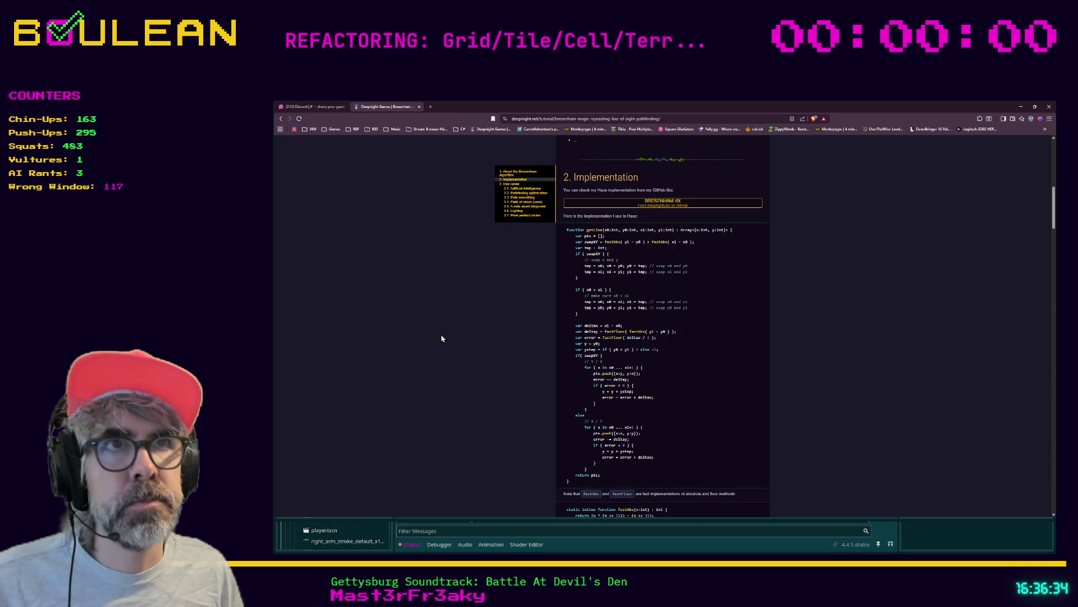
# Load the copied Twitch clip link in a new Brave tab.
pyautogui.click(431, 107)
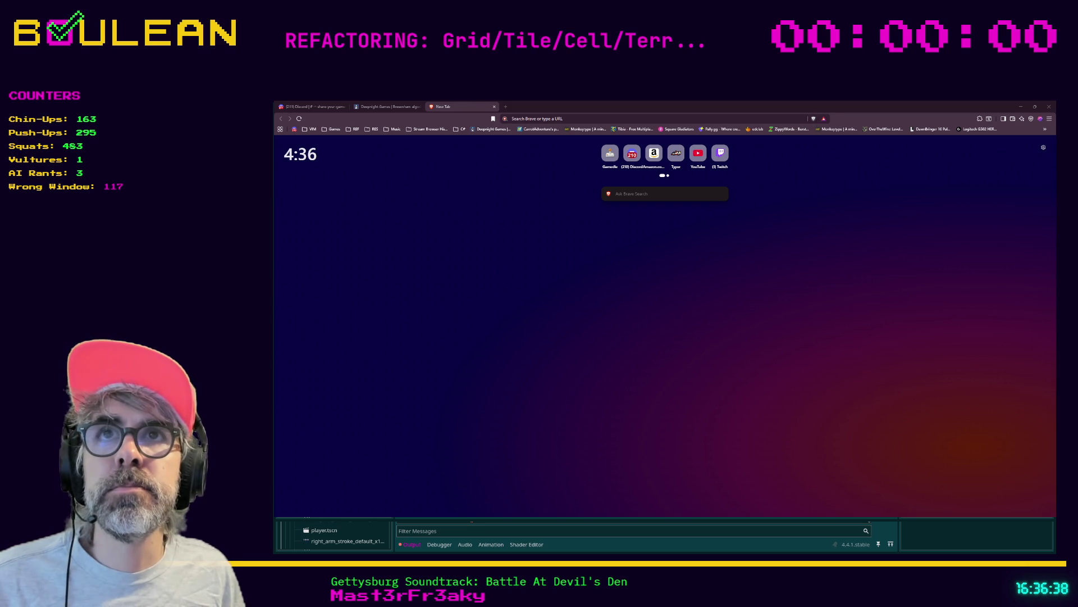
pyautogui.hotkey('alt', 'Tab')
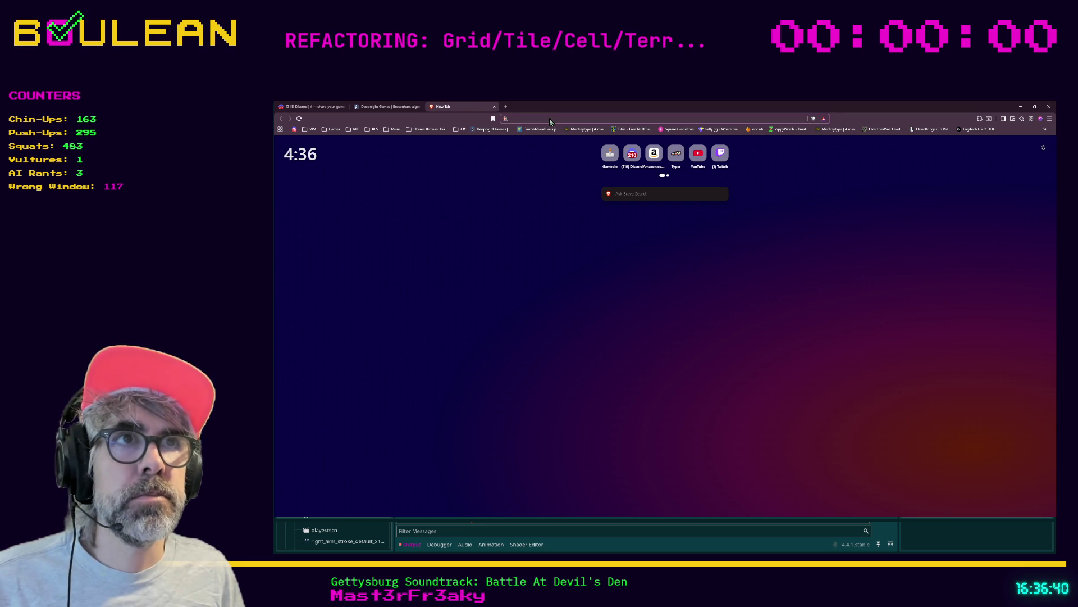
pyautogui.hotkey('ctrl', 'v')
pyautogui.press('Return')
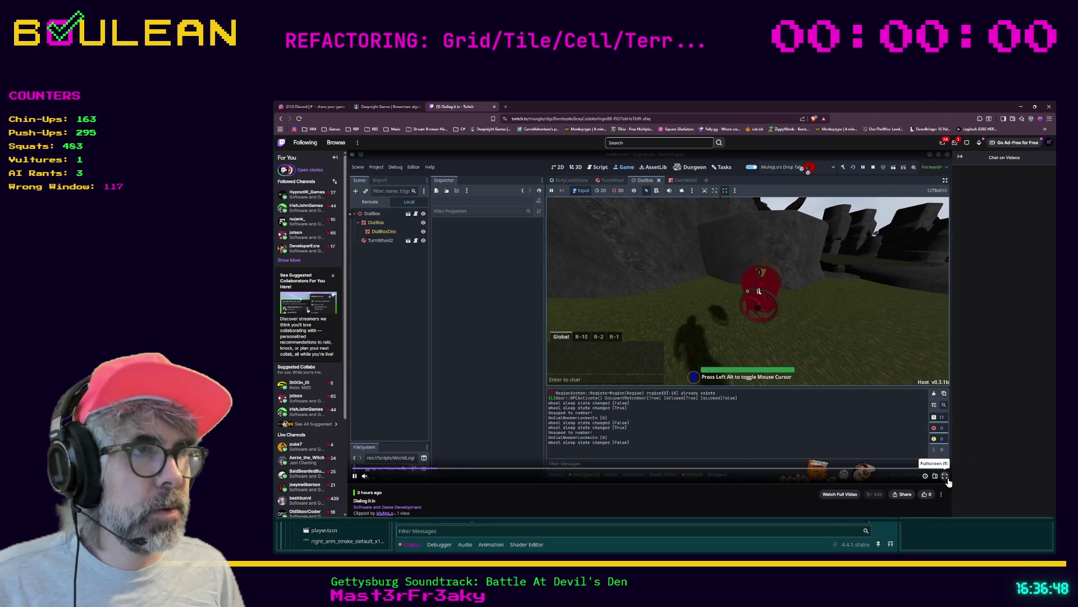
# Watch the 'Dialing it in' clip fullscreen, exit fullscreen, and open an empty new tab.
pyautogui.click(945, 477)
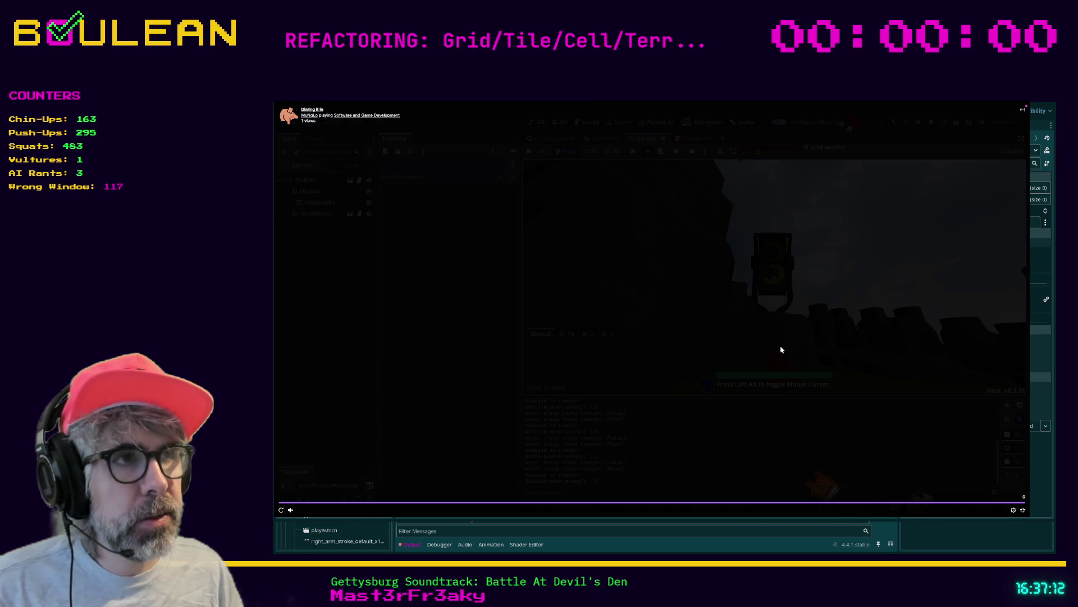
pyautogui.click(1023, 511)
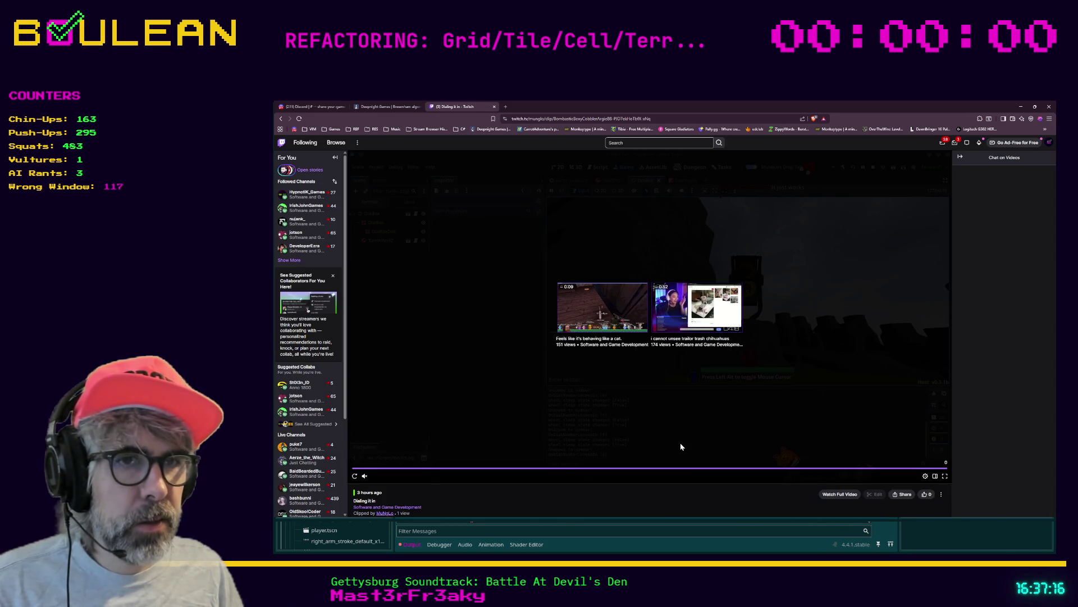
pyautogui.moveTo(377, 478)
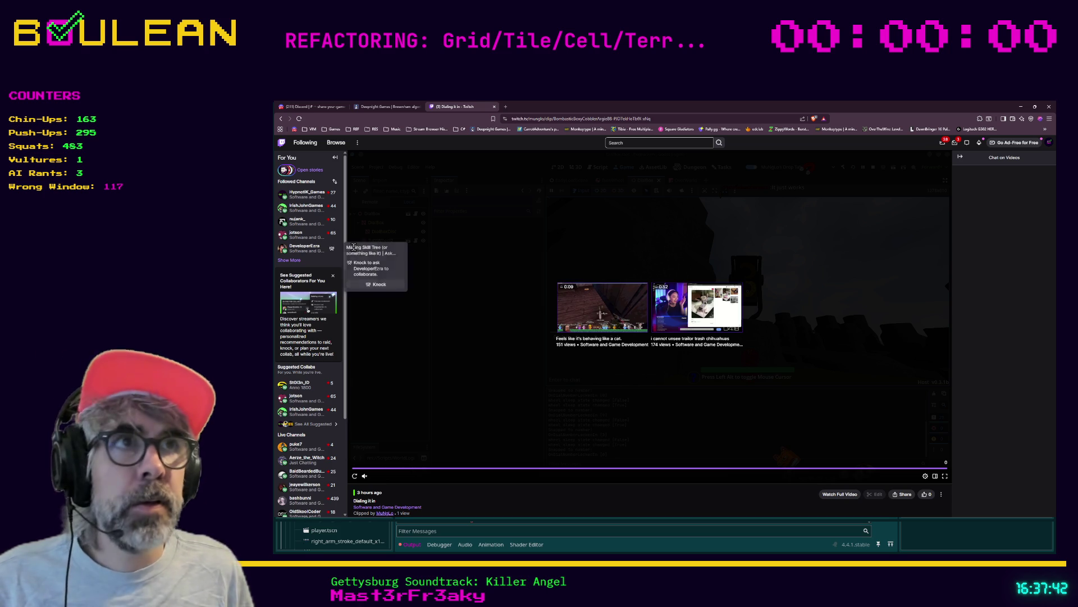
pyautogui.click(505, 109)
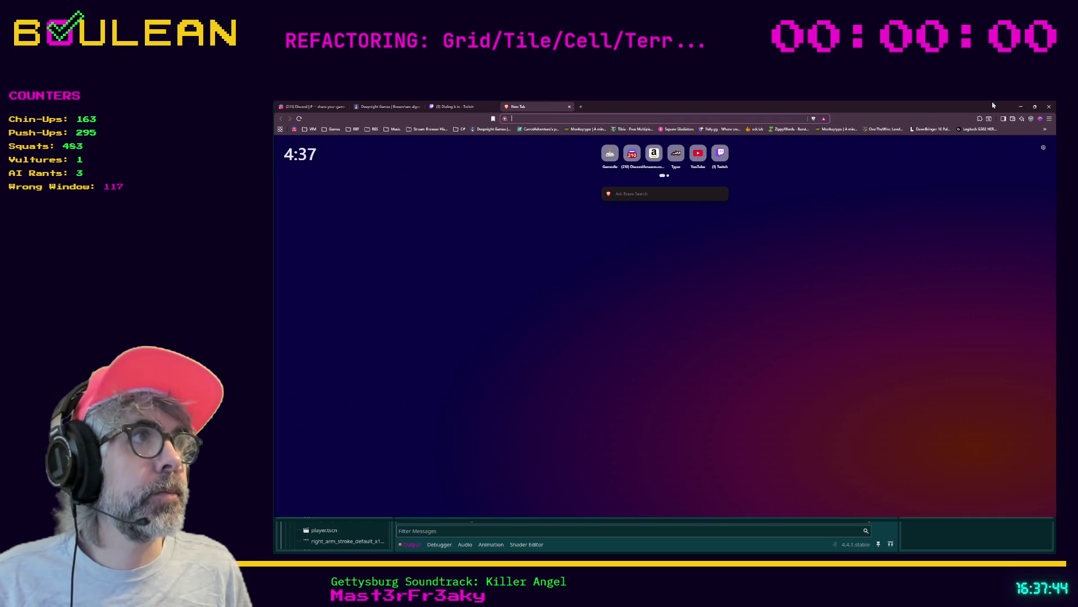
# Minimize Brave to return to the Godot editor with the grid_manager scene.
pyautogui.click(1021, 107)
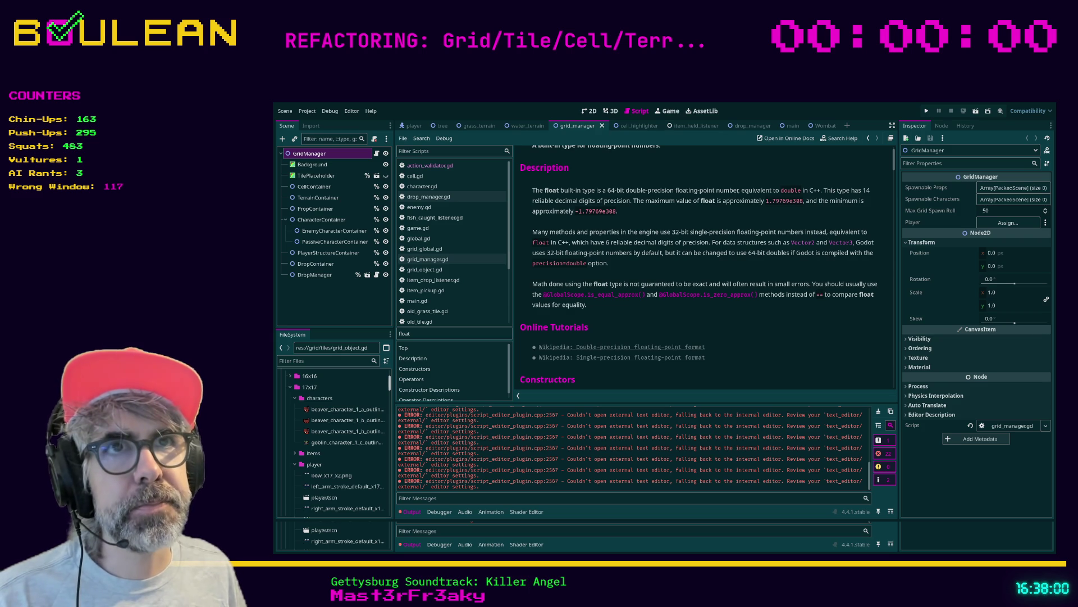
# Open cell.gd at line 115 and save-and-run the project, which fails in signals.gd.
pyautogui.click(789, 126)
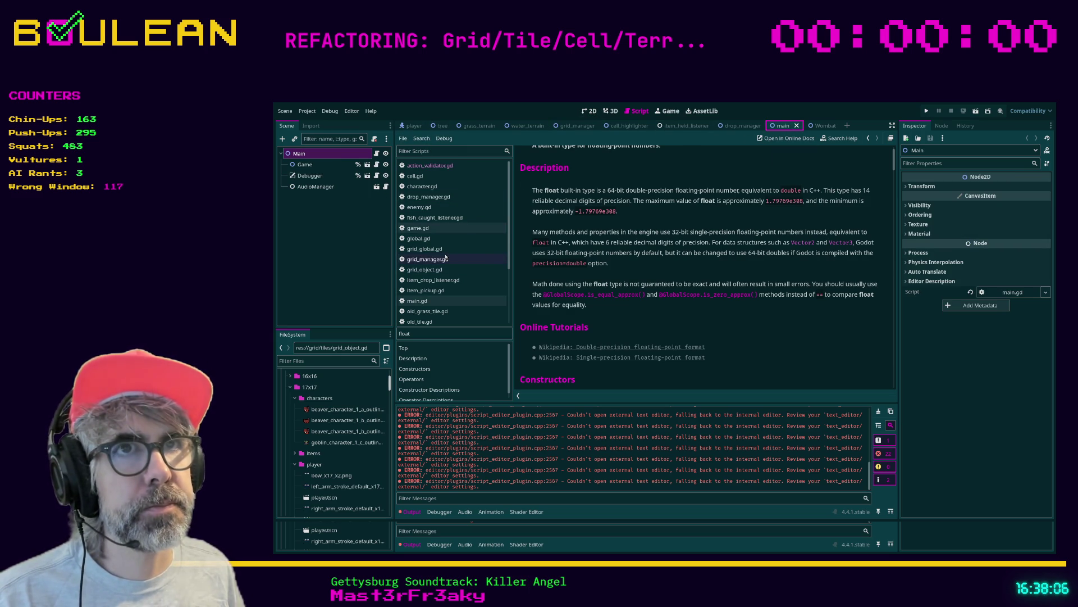
pyautogui.click(429, 177)
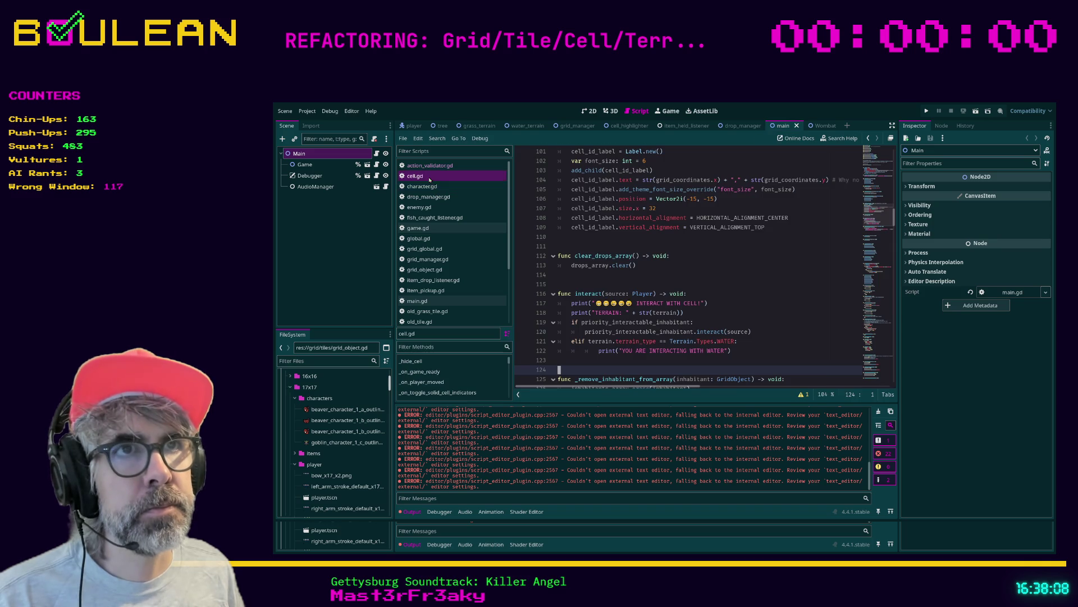
pyautogui.click(646, 285)
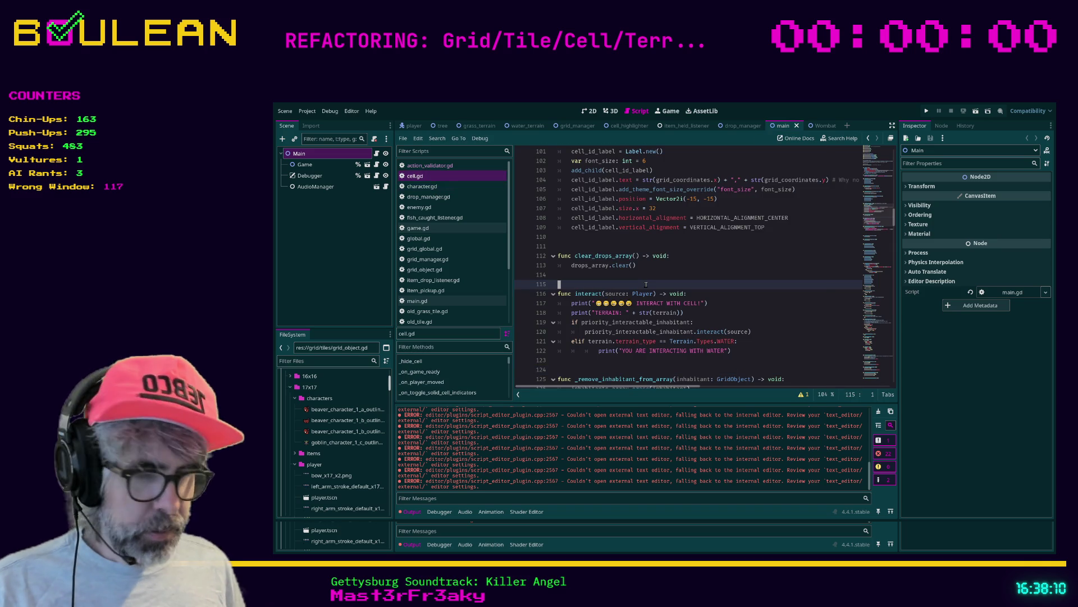
pyautogui.hotkey('ctrl', 's')
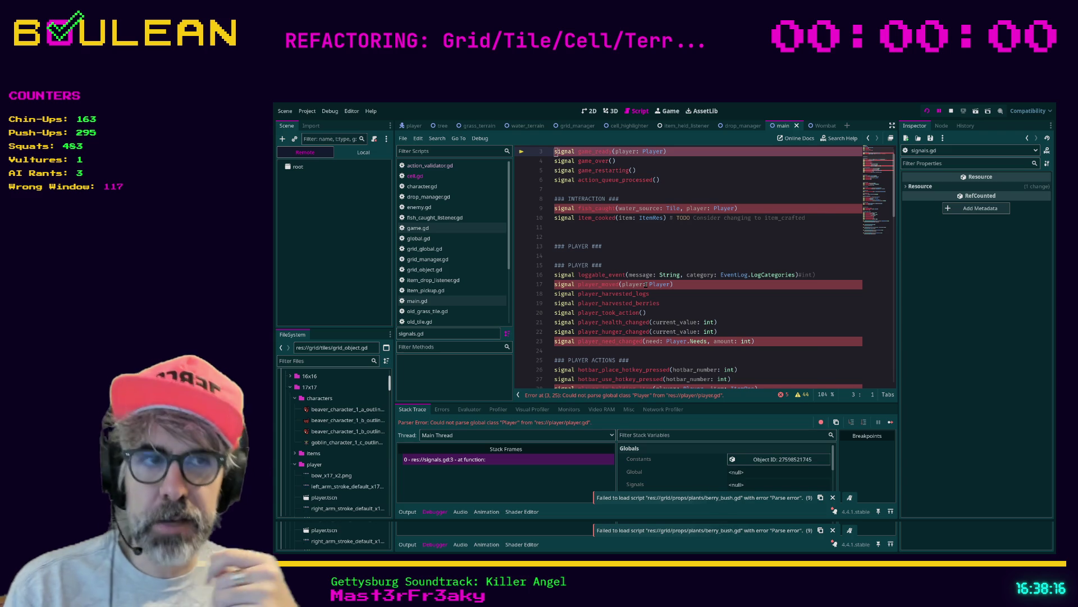
# Inspect the failing signal on line 23 of signals.gd and stop the debug session.
pyautogui.click(794, 341)
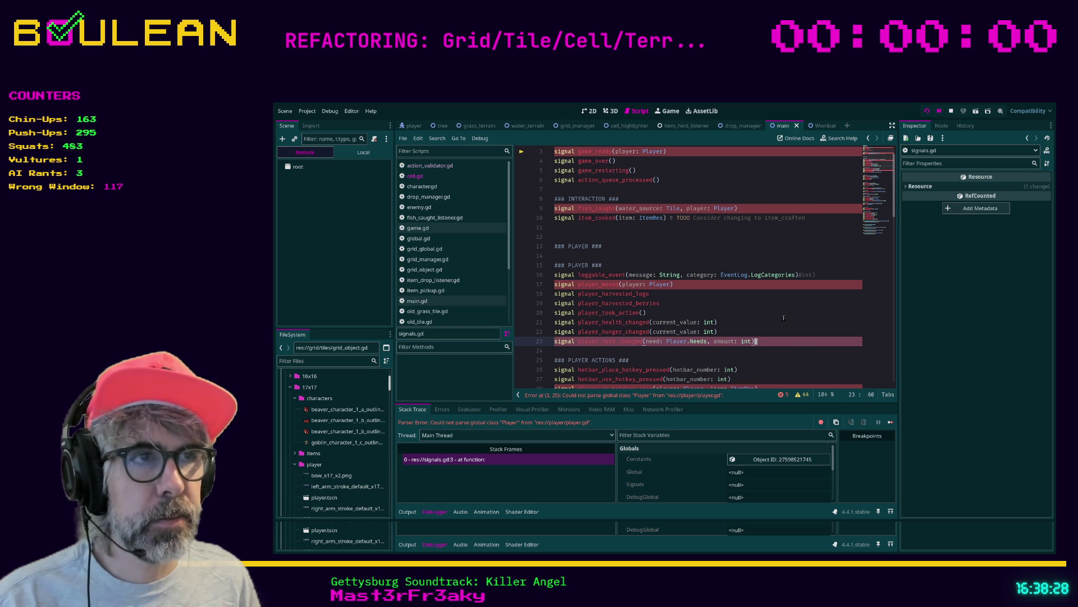
pyautogui.scroll(1, 784, 318)
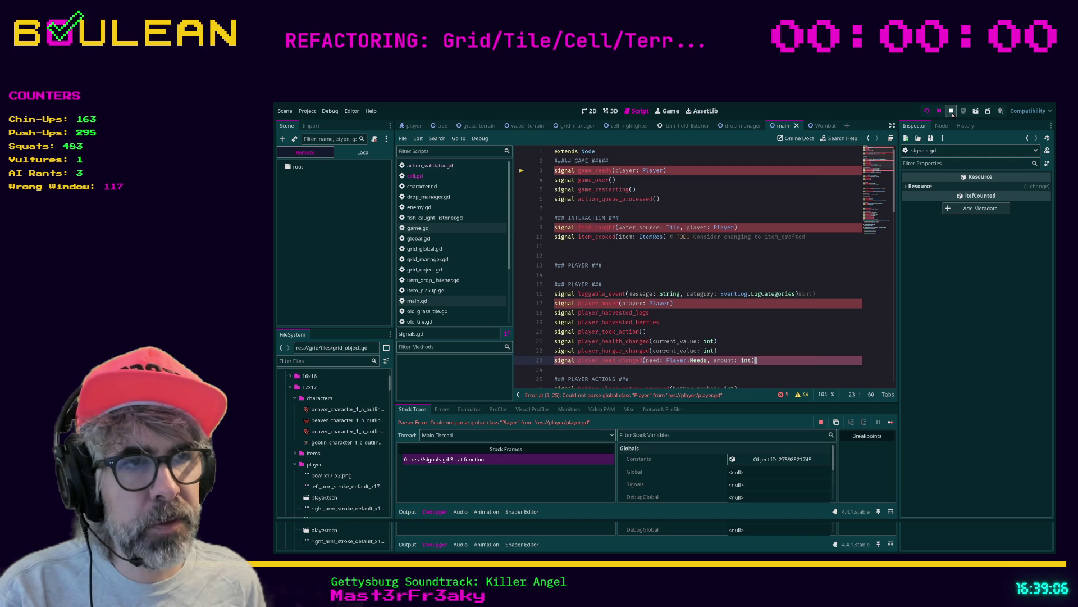
pyautogui.click(952, 113)
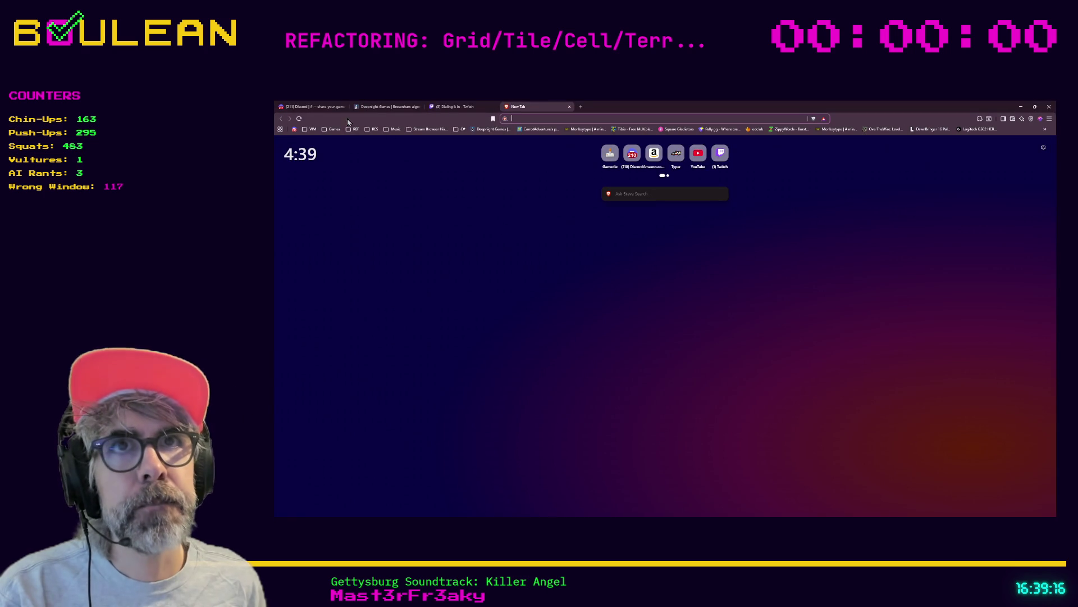
# Switch to the Discord tab showing the share-your-game channel.
pyautogui.click(329, 109)
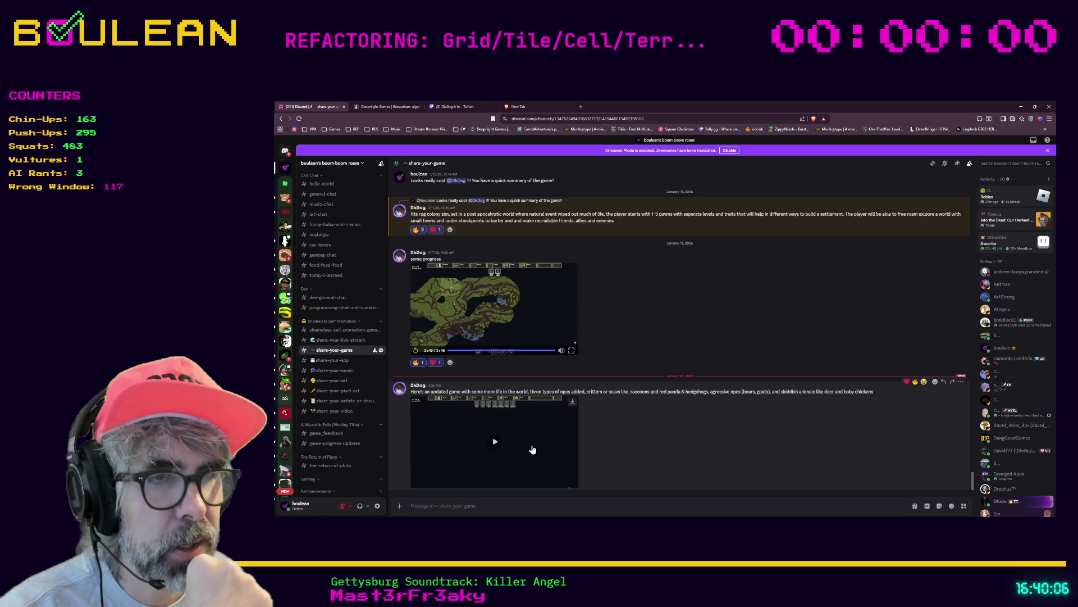
# Play the shared colony-game video in the share-your-game post fullscreen.
pyautogui.click(571, 483)
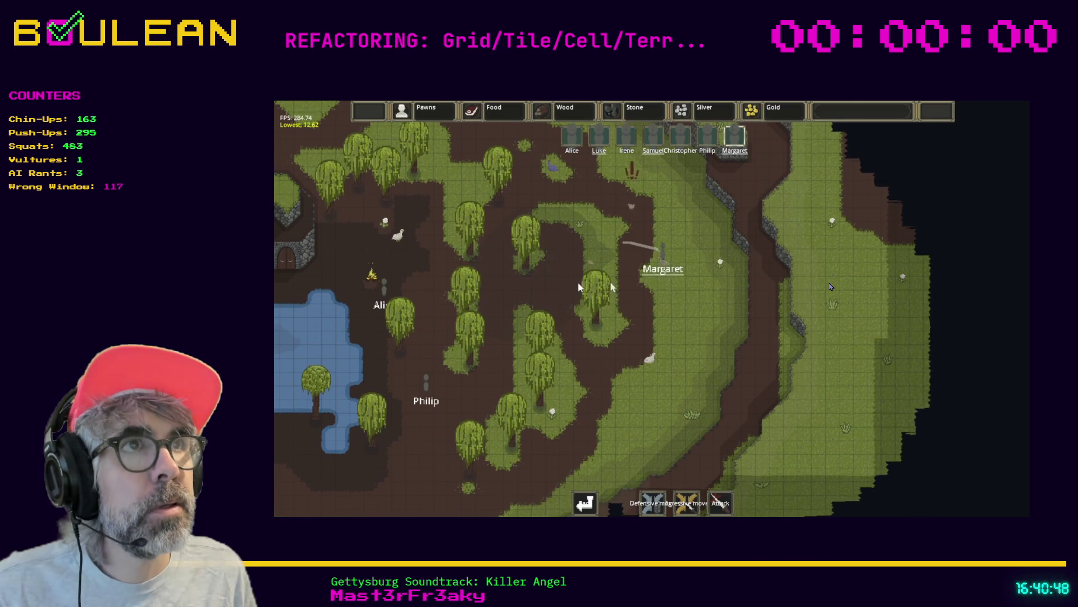
pyautogui.moveTo(539, 289)
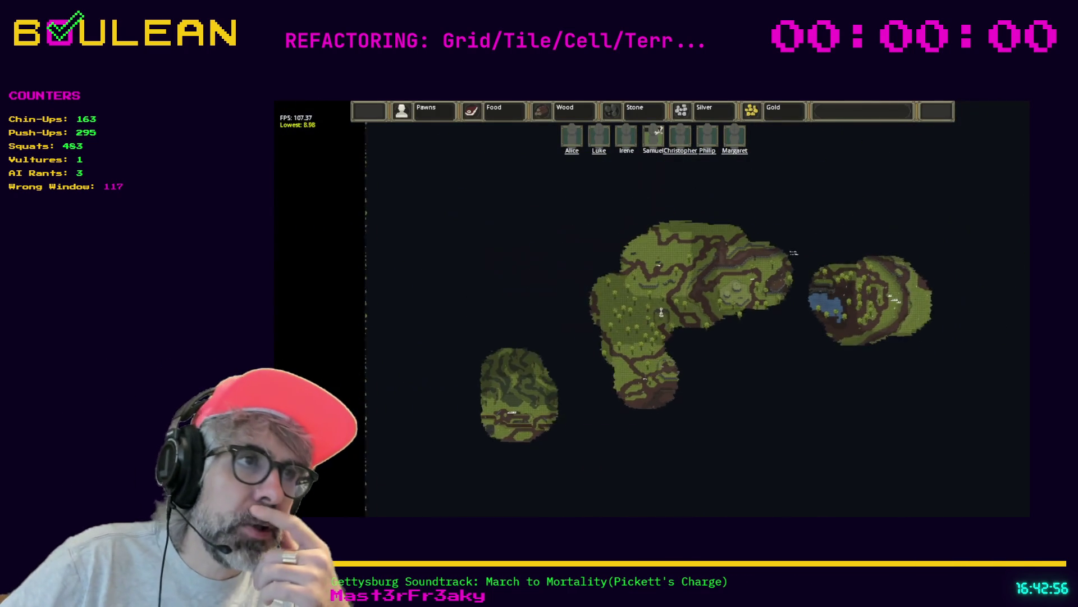
# Exit the fullscreen Discord video, then minimize the browser to return to Godot's signals.gd.
pyautogui.moveTo(1016, 508)
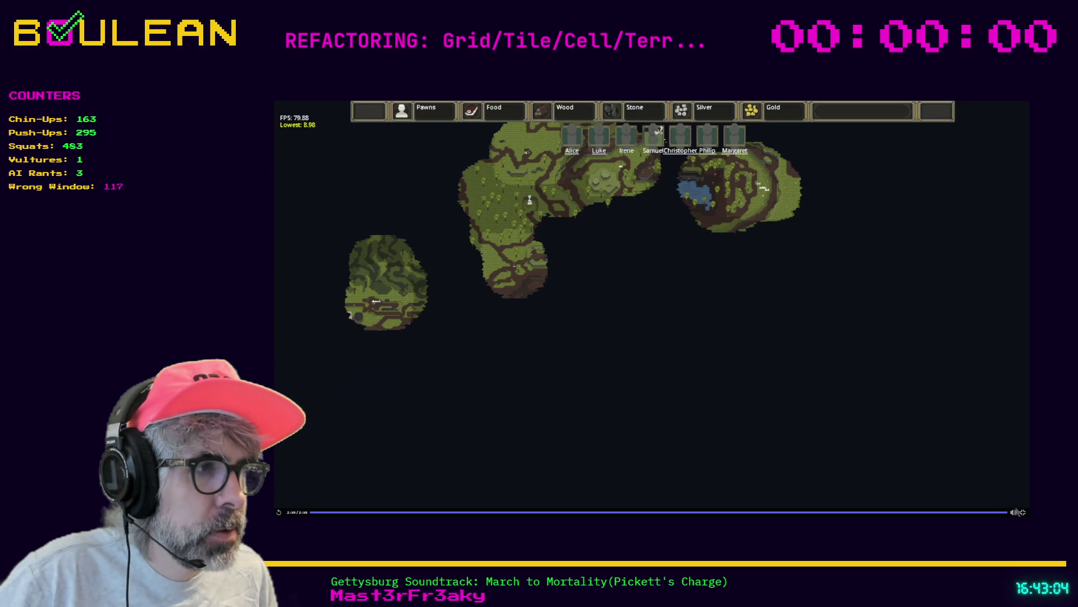
pyautogui.click(1022, 513)
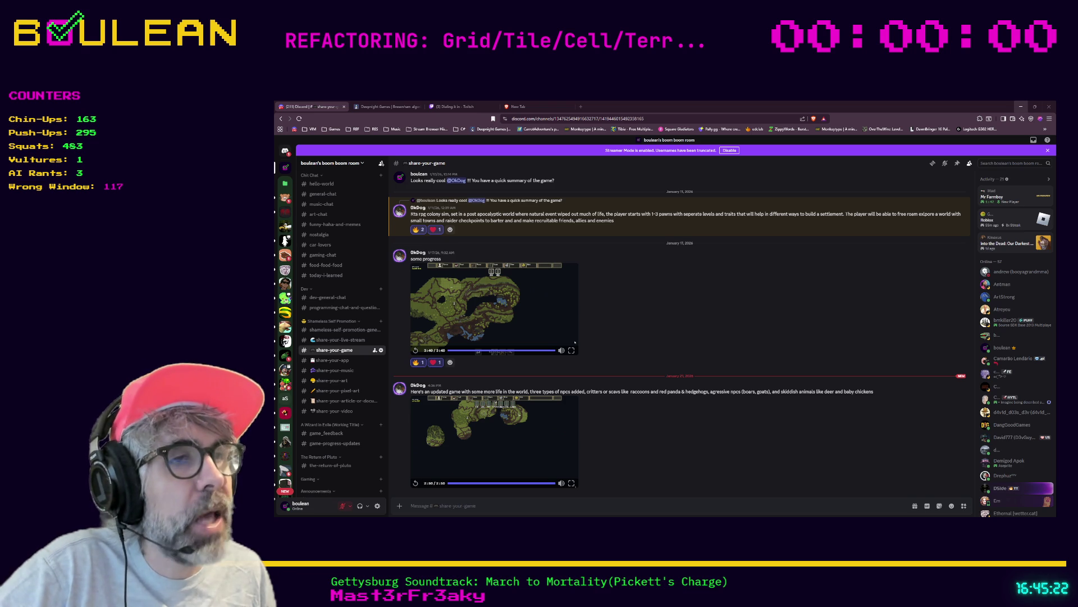
pyautogui.click(1021, 106)
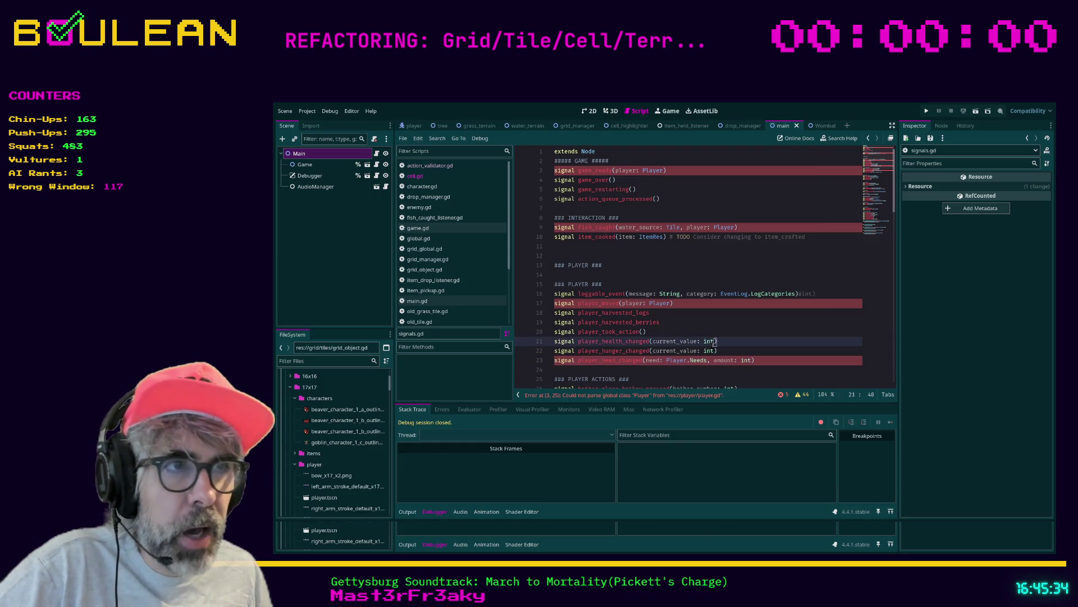
# Go to the player_health_changed signal line in signals.gd, then open a new blank browser tab.
pyautogui.click(714, 341)
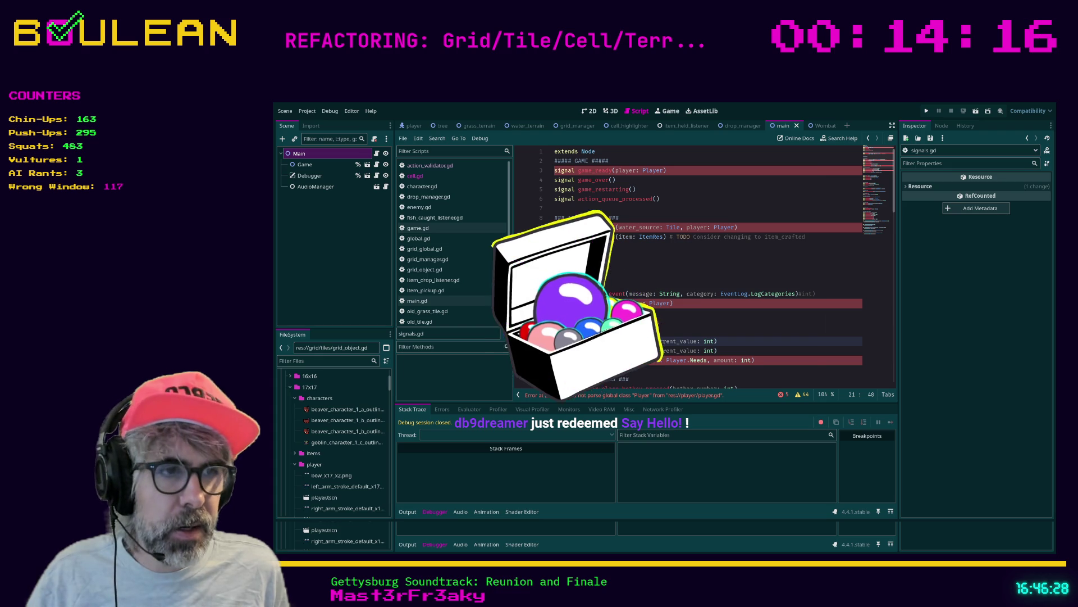
pyautogui.hotkey('alt', 'Tab')
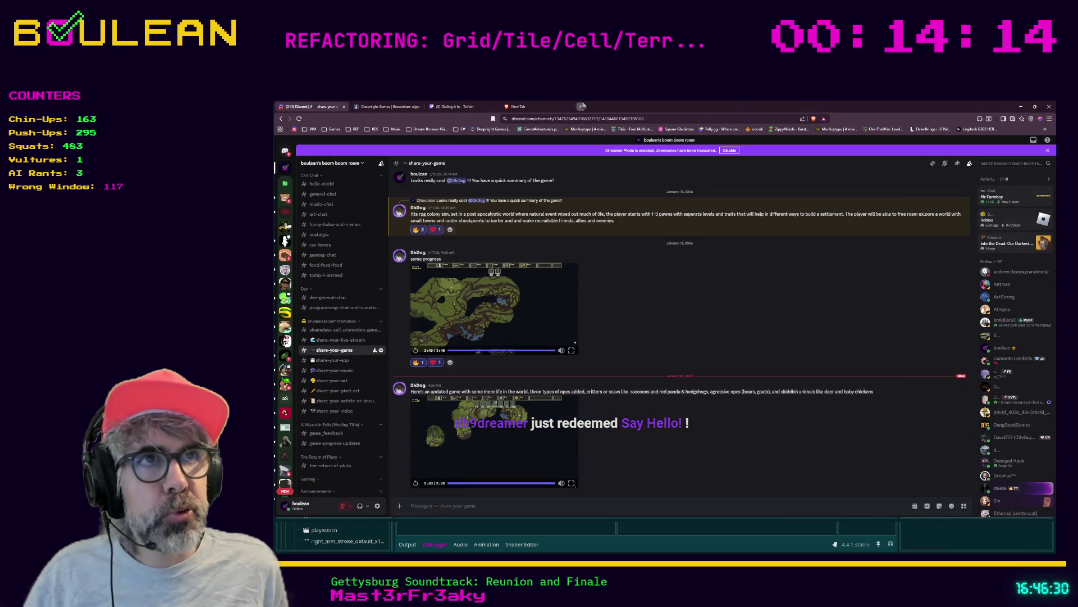
pyautogui.click(581, 106)
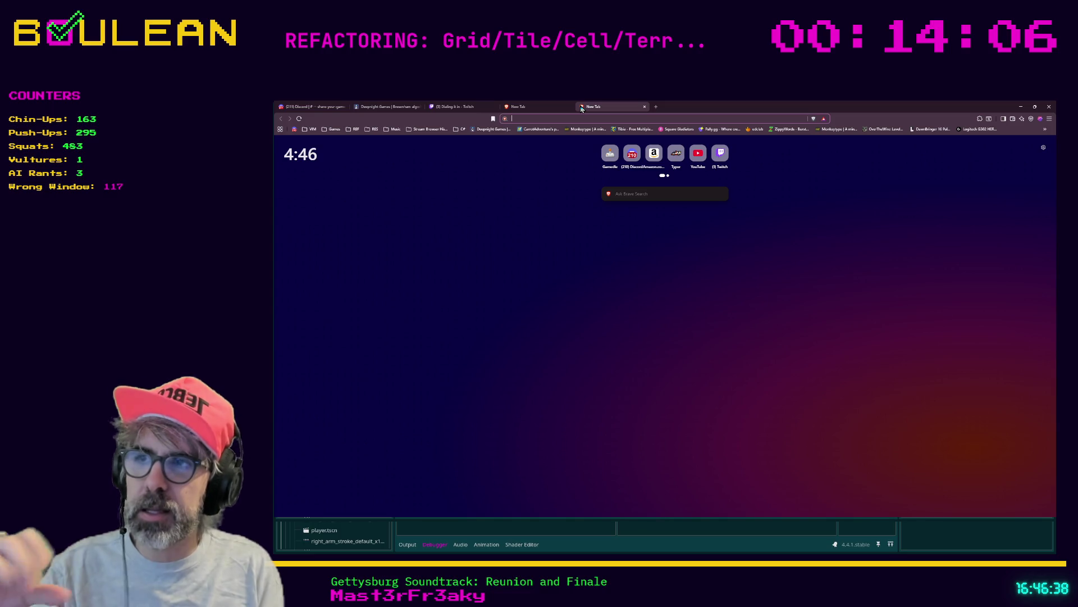
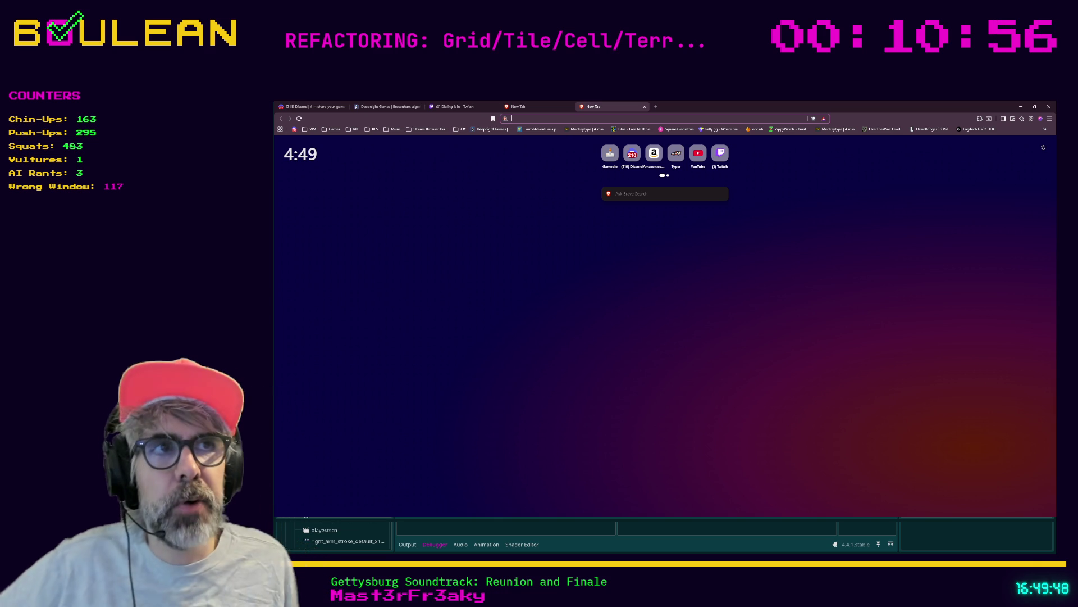
# Minimize Brave and put focus back in the signals.gd code in the Godot editor.
pyautogui.click(1021, 106)
pyautogui.click(651, 312)
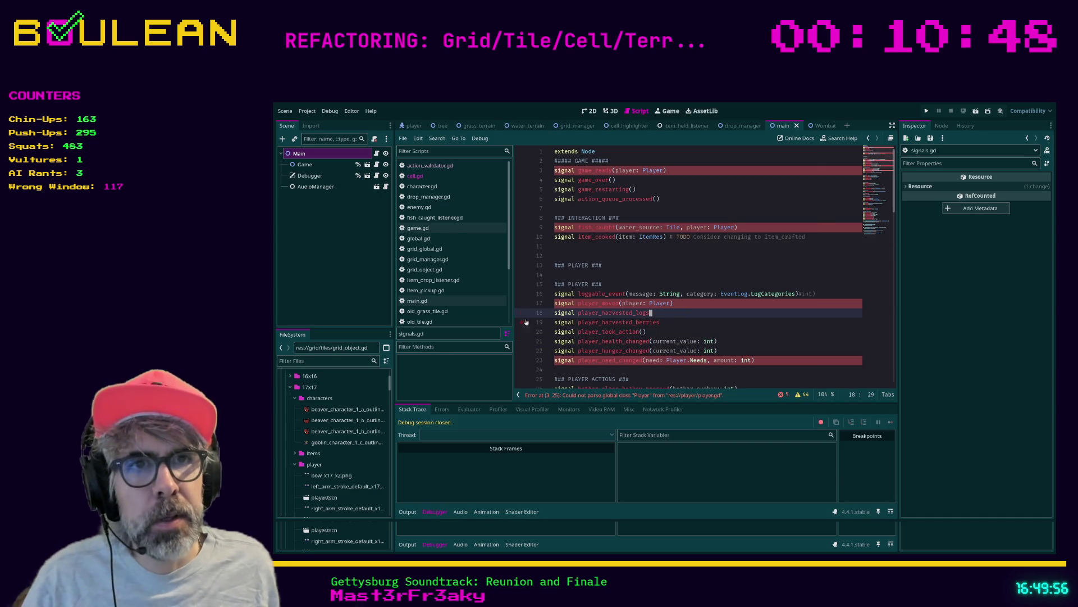
# In player.gd, delete the leftover 'var test float' line on line 100 and save.
pyautogui.scroll(-3, 427, 264)
pyautogui.click(418, 260)
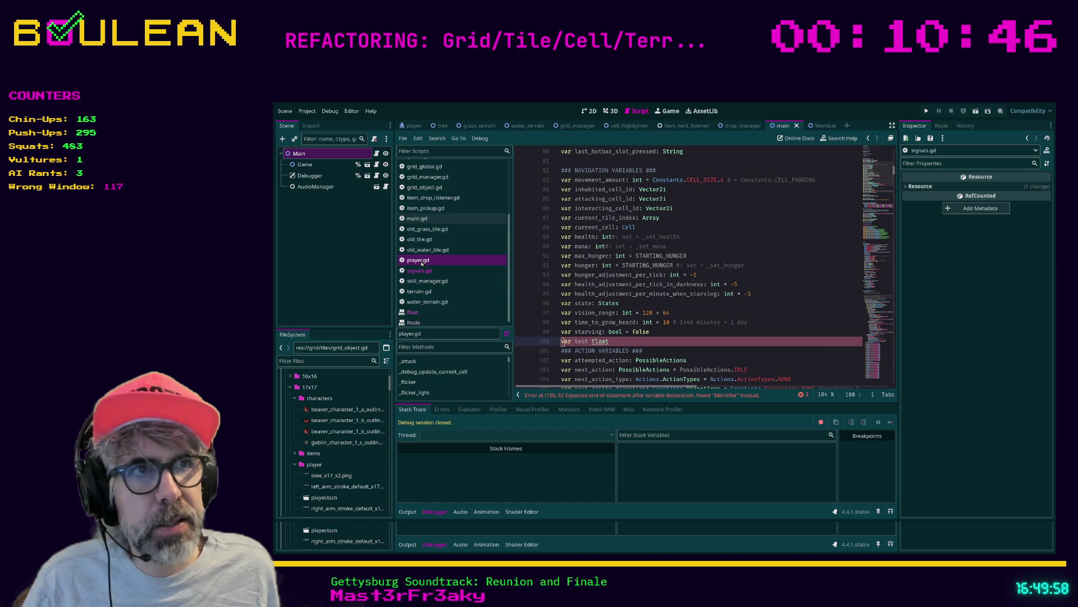
pyautogui.click(644, 343)
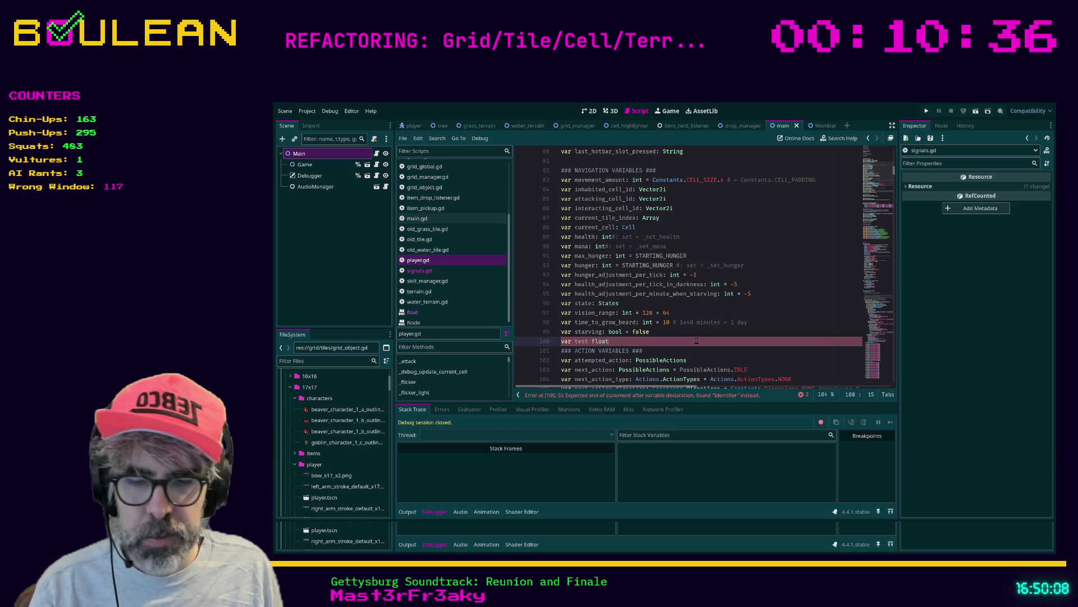
pyautogui.hotkey('ctrl', 'shift', 'k')
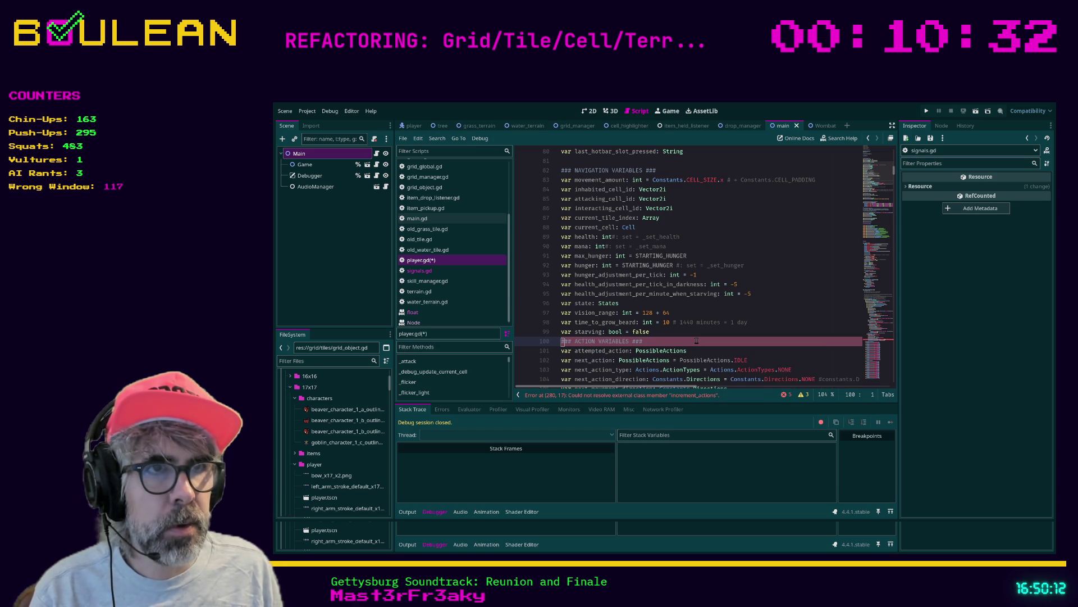
pyautogui.scroll(-1, 696, 341)
pyautogui.press('Up')
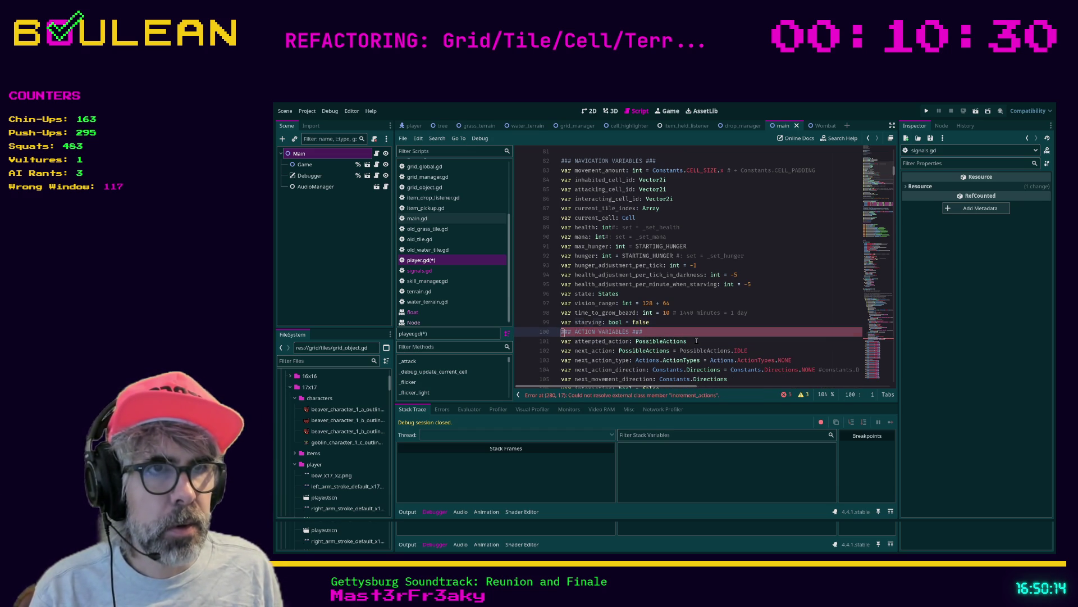
pyautogui.press('Down')
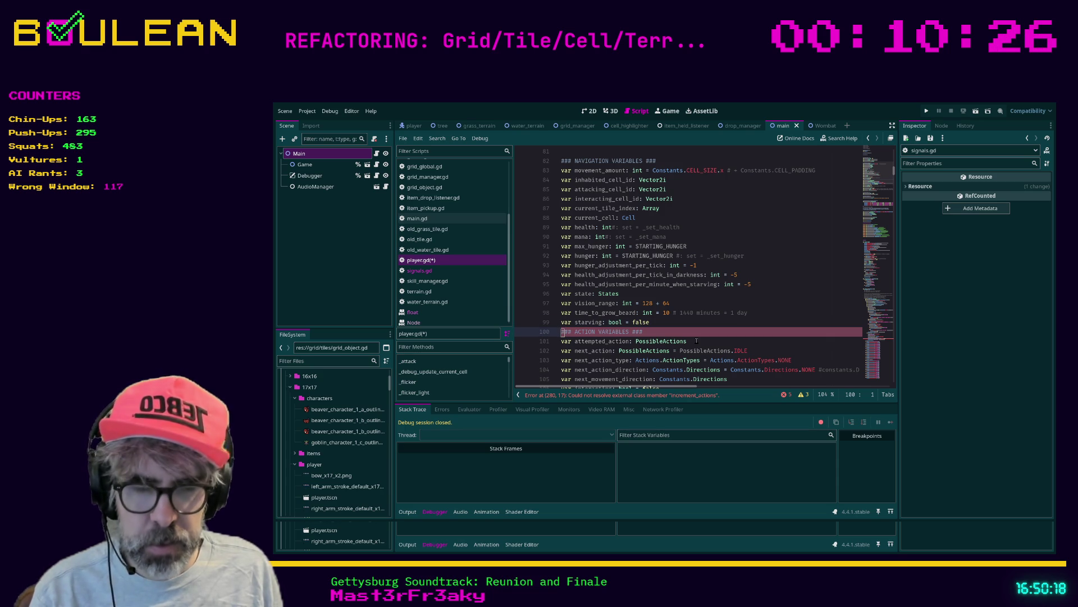
pyautogui.hotkey('ctrl', 's')
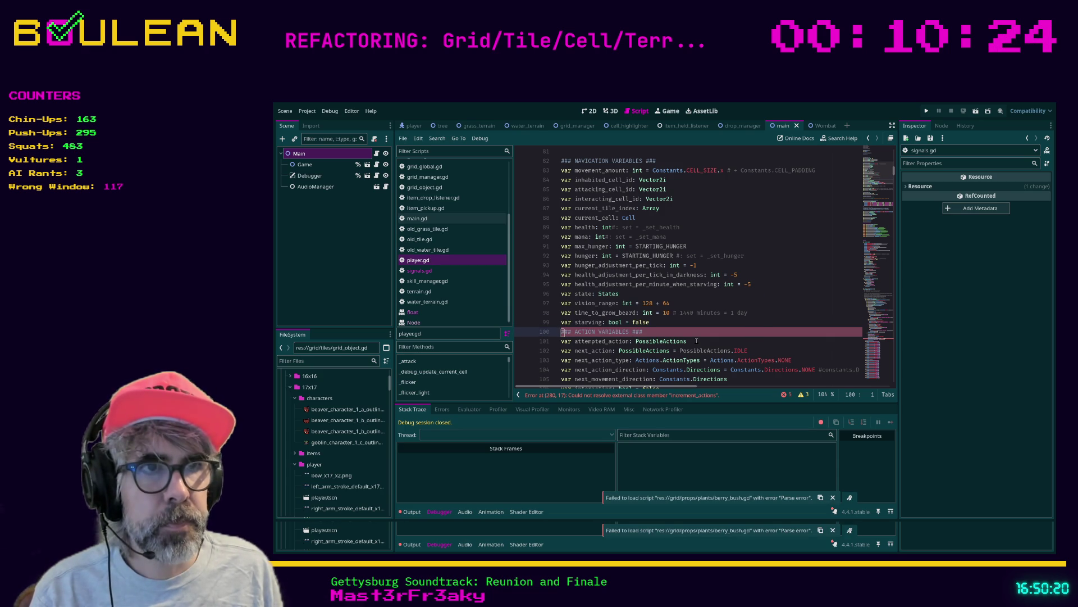
# Restore the '##' ACTION VARIABLES header on line 100, save, and run the game with F5.
pyautogui.click(599, 332)
pyautogui.click(660, 332)
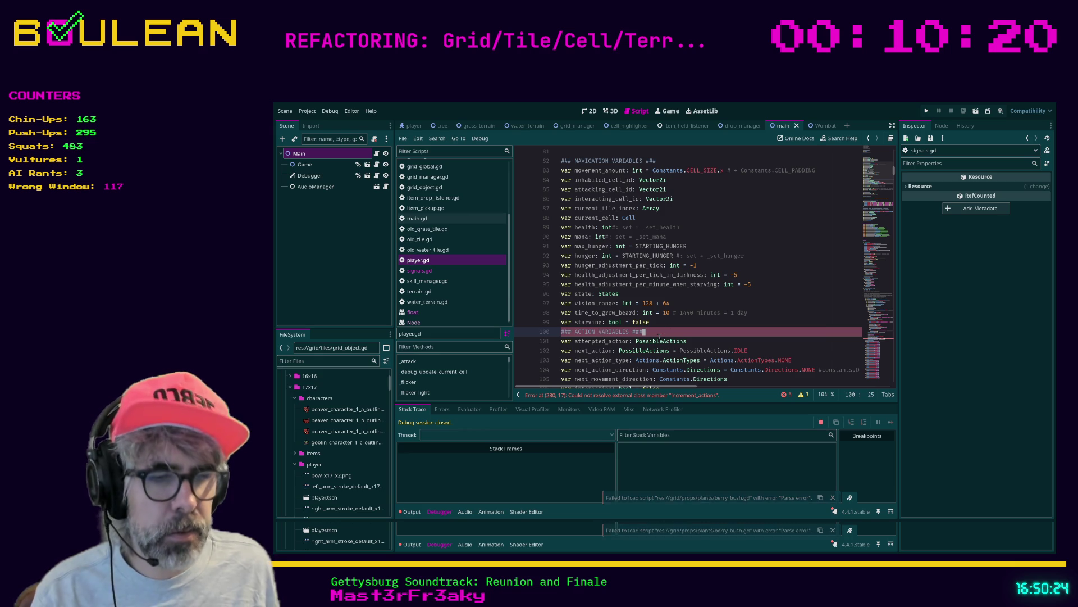
pyautogui.hotkey('ctrl', 'k')
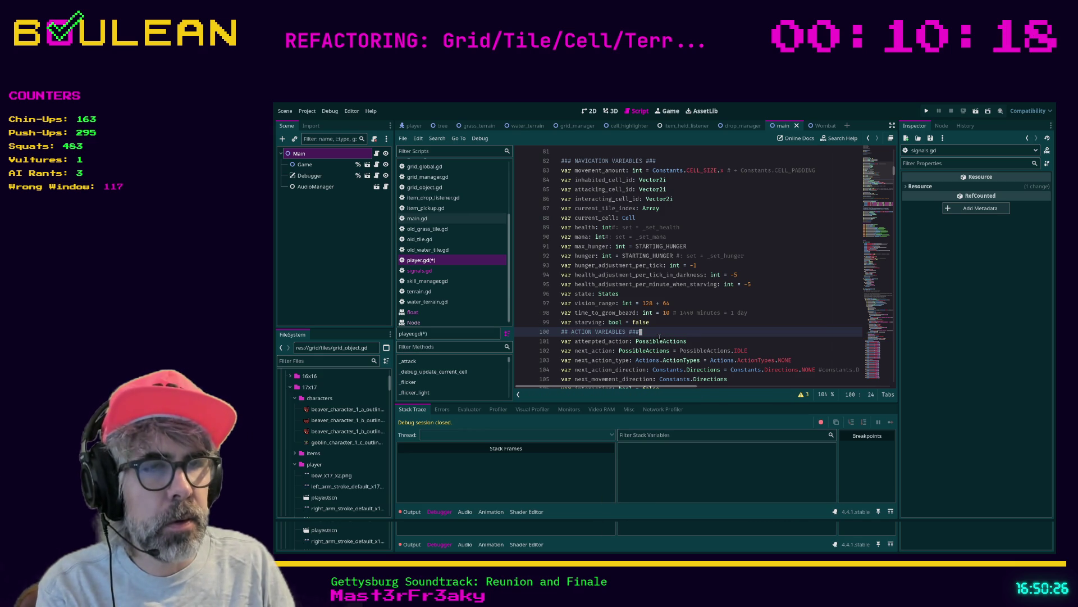
pyautogui.hotkey('ctrl', 'k')
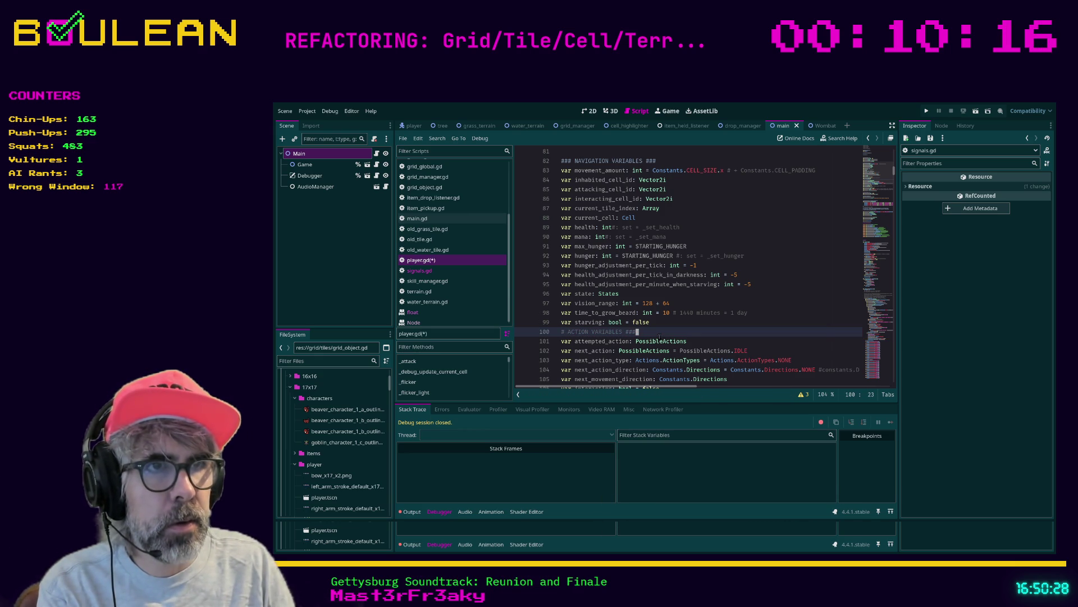
pyautogui.press('Home')
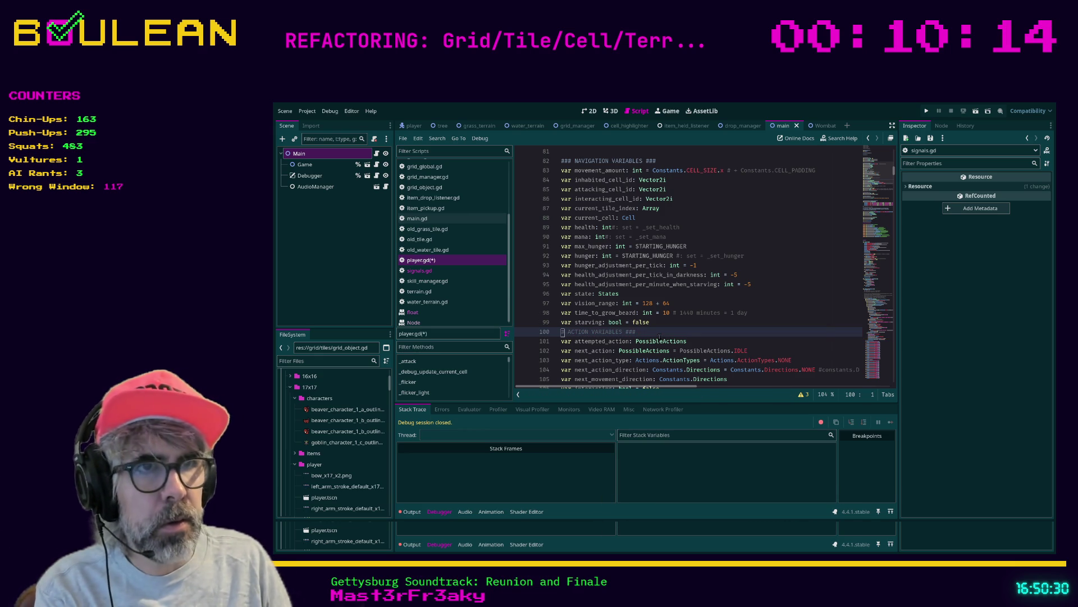
pyautogui.write('##')
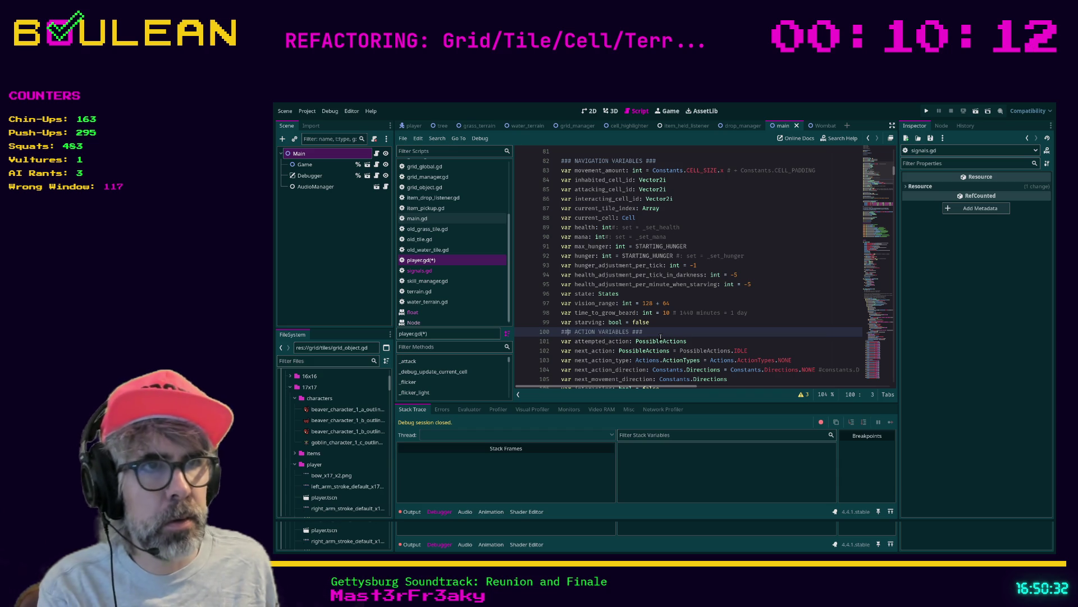
pyautogui.press('End')
pyautogui.hotkey('ctrl', 's')
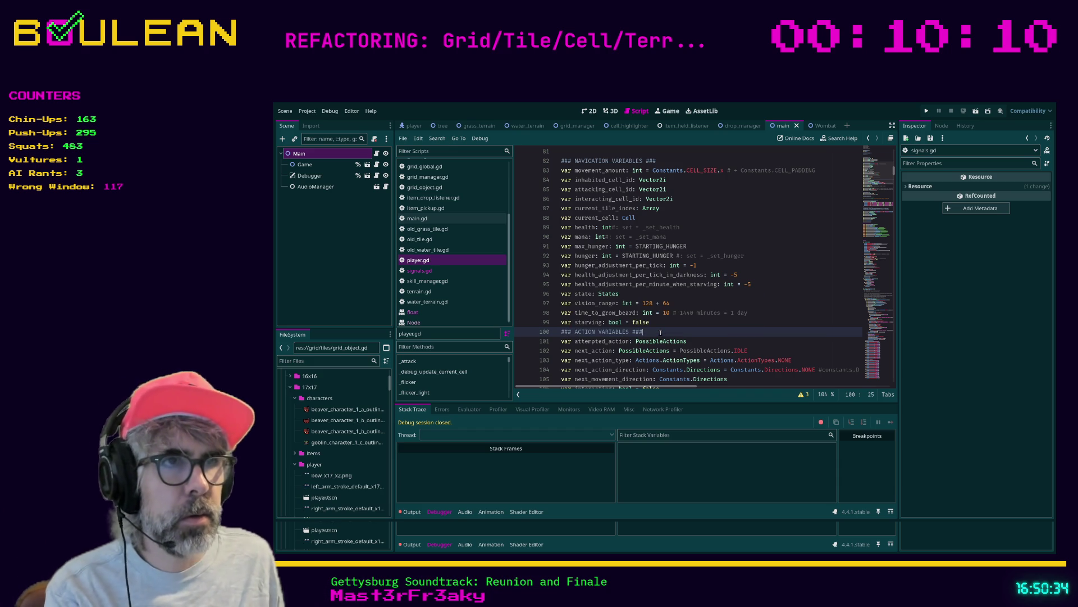
pyautogui.press('F5')
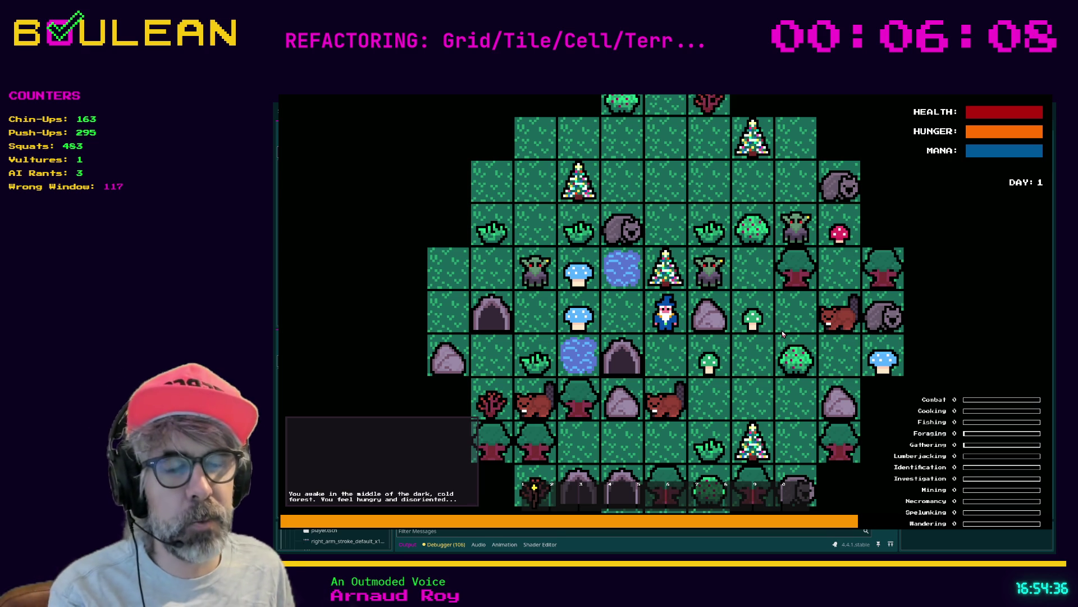
# Stop the running game with F8 and switch over to Brave.
pyautogui.press('F8')
pyautogui.hotkey('alt', 'Tab')
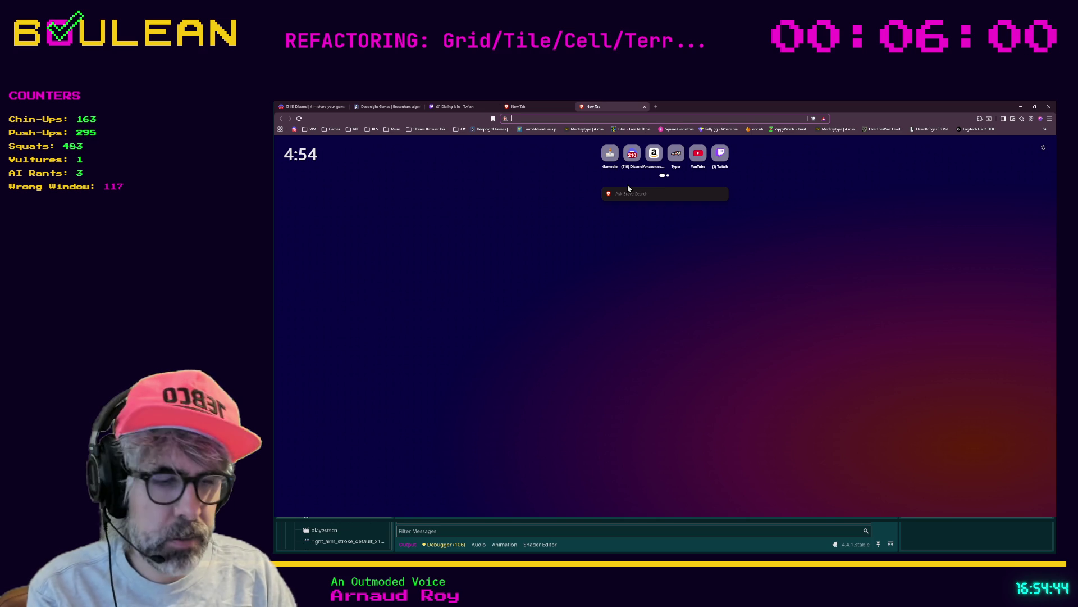
# Search the web for 'dungeon of the endless' from the address bar.
pyautogui.write('dungeon of the endless')
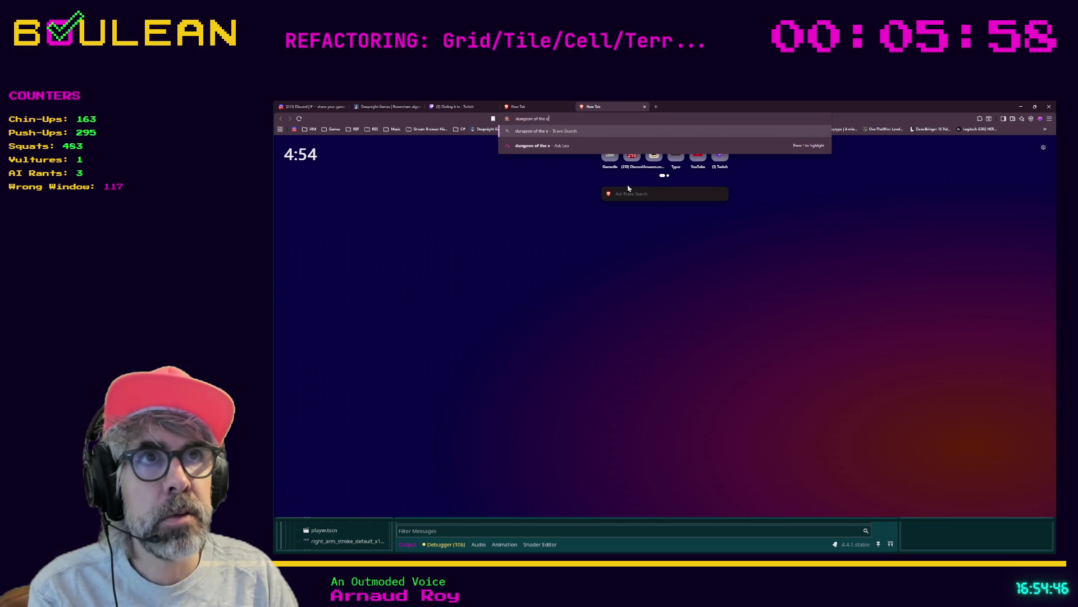
pyautogui.press('Return')
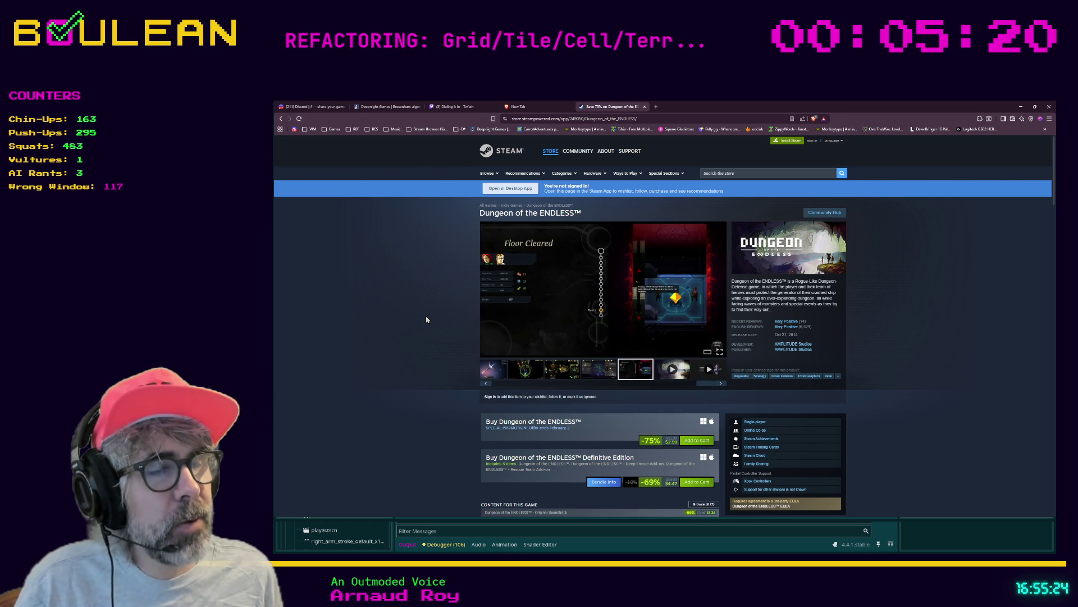
# Step through the screenshot carousel and open the current screenshot at full size.
pyautogui.click(522, 368)
pyautogui.click(720, 290)
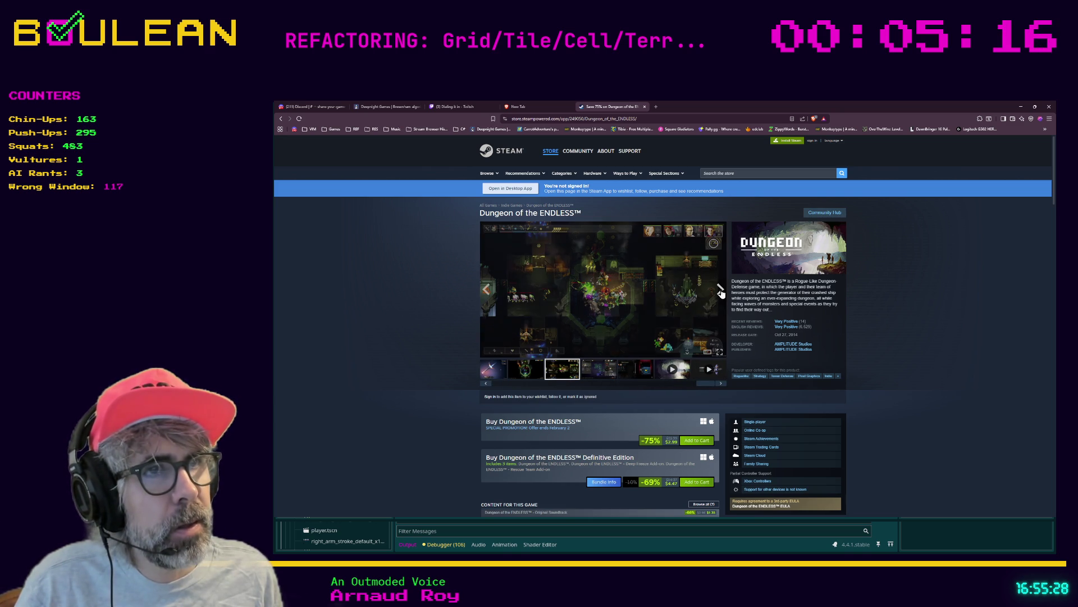
pyautogui.click(721, 292)
pyautogui.click(697, 298)
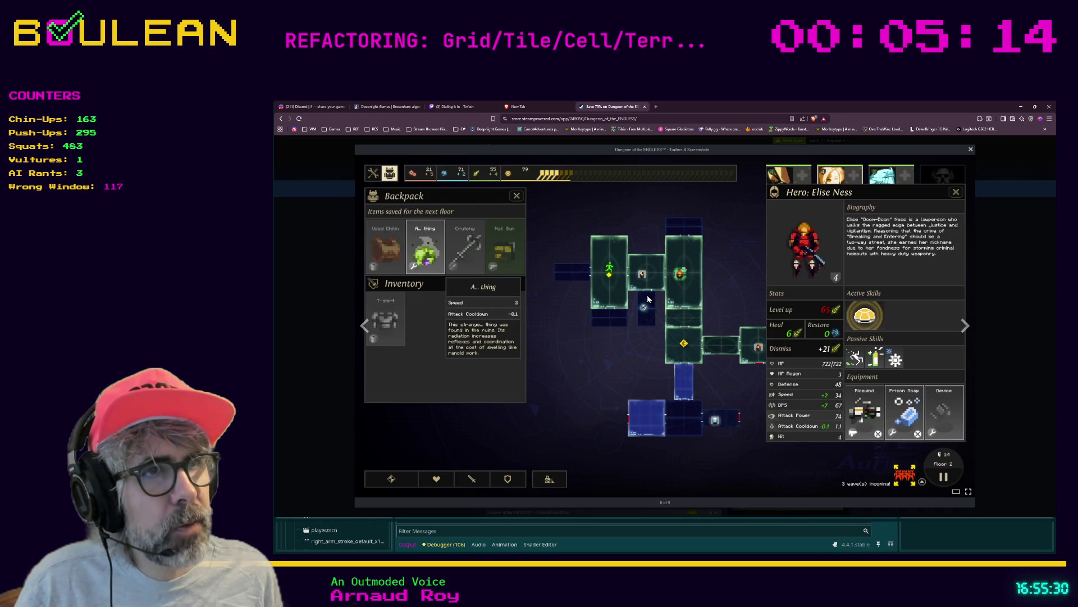
# Page through the full-size screenshots: Floor Cleared, Escape Pod, backpack and hero, and onward.
pyautogui.click(968, 332)
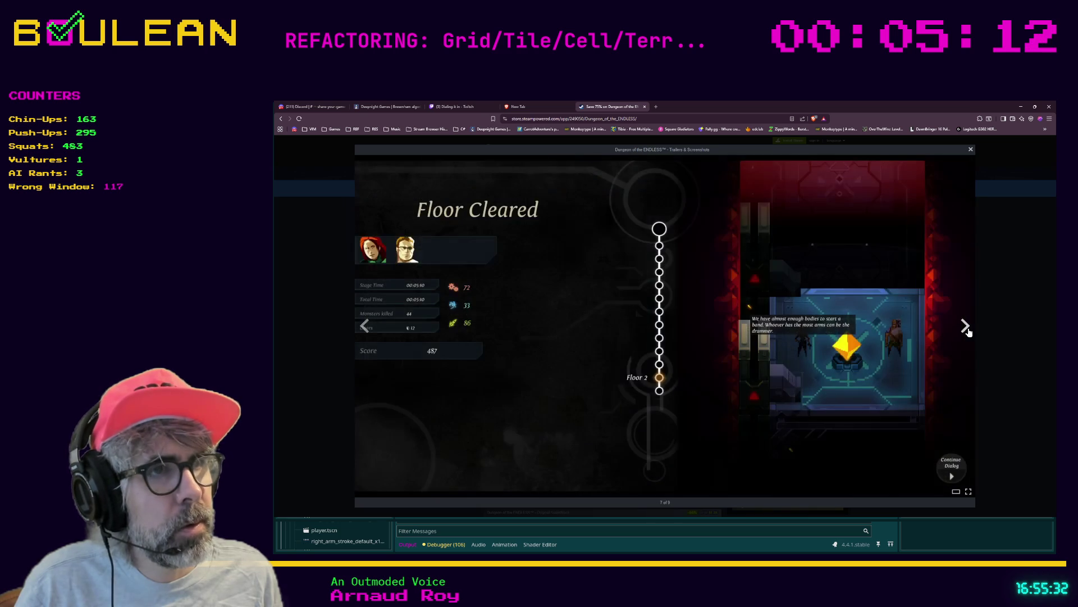
pyautogui.click(966, 328)
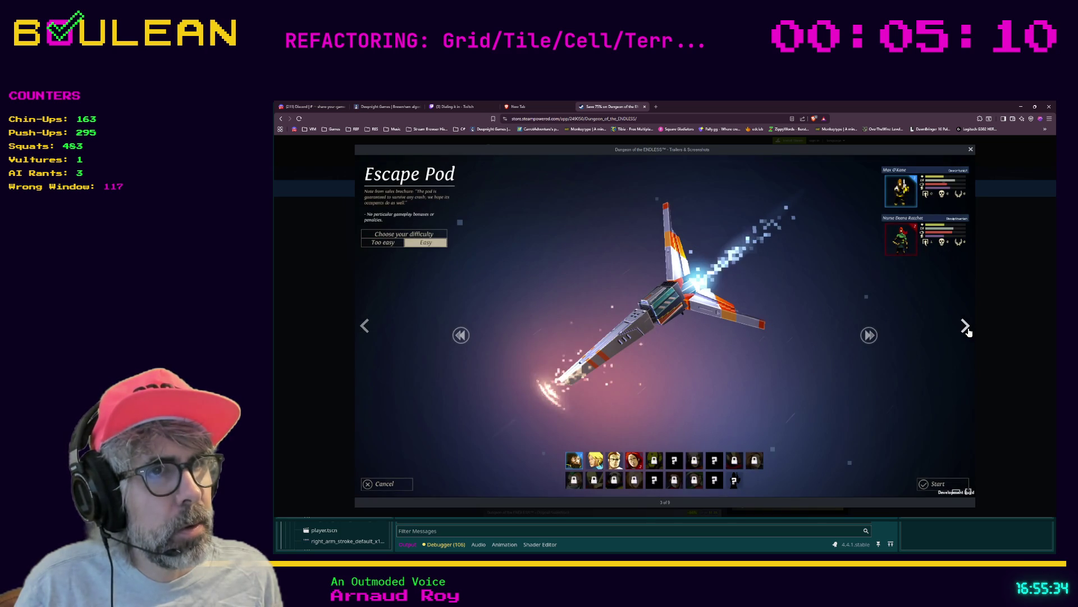
pyautogui.click(966, 327)
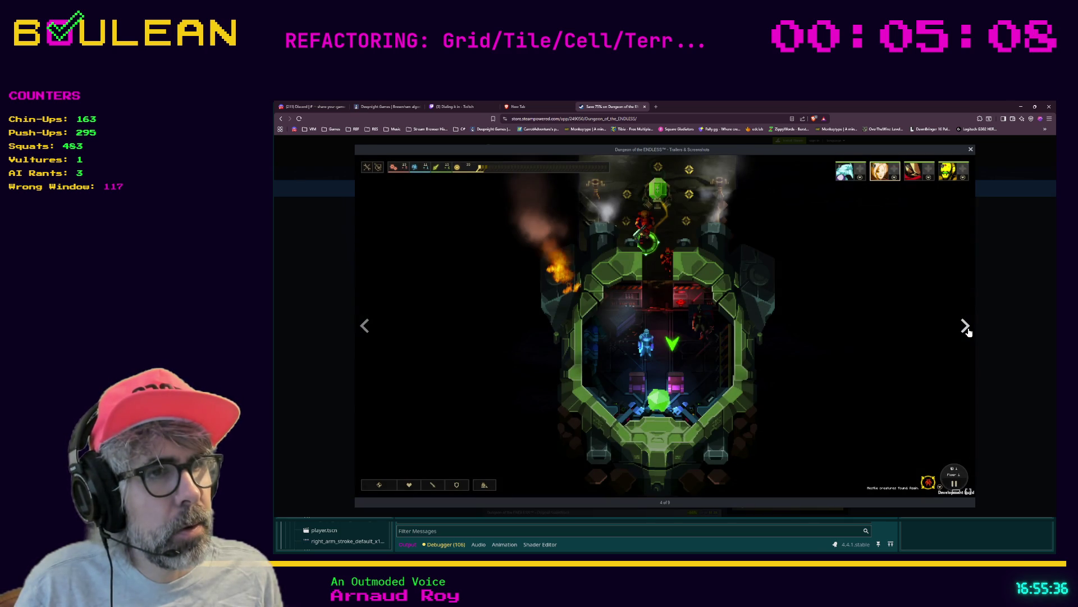
pyautogui.click(966, 328)
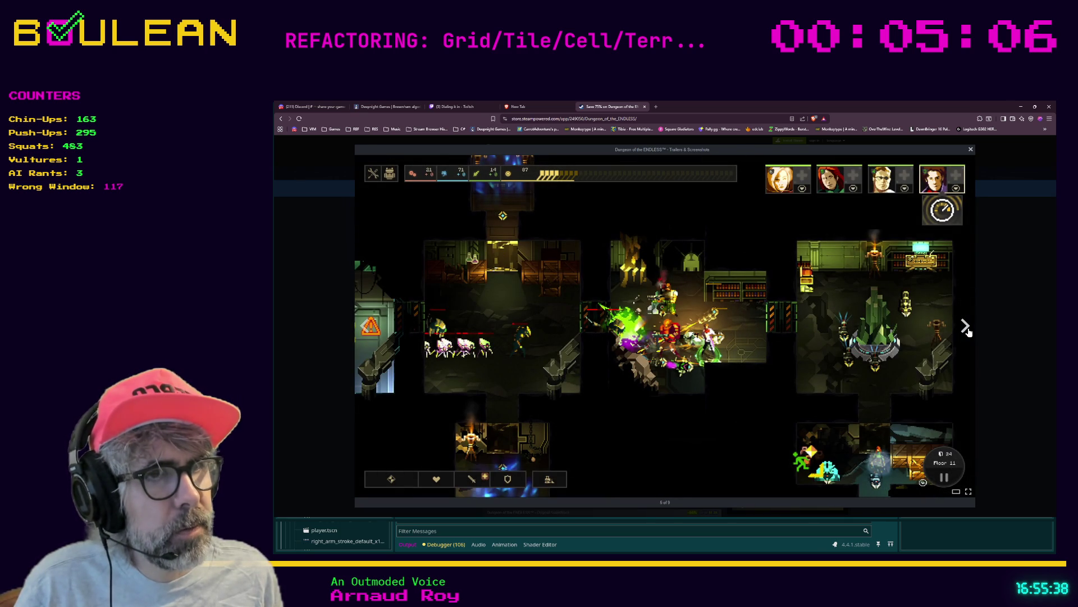
pyautogui.click(966, 328)
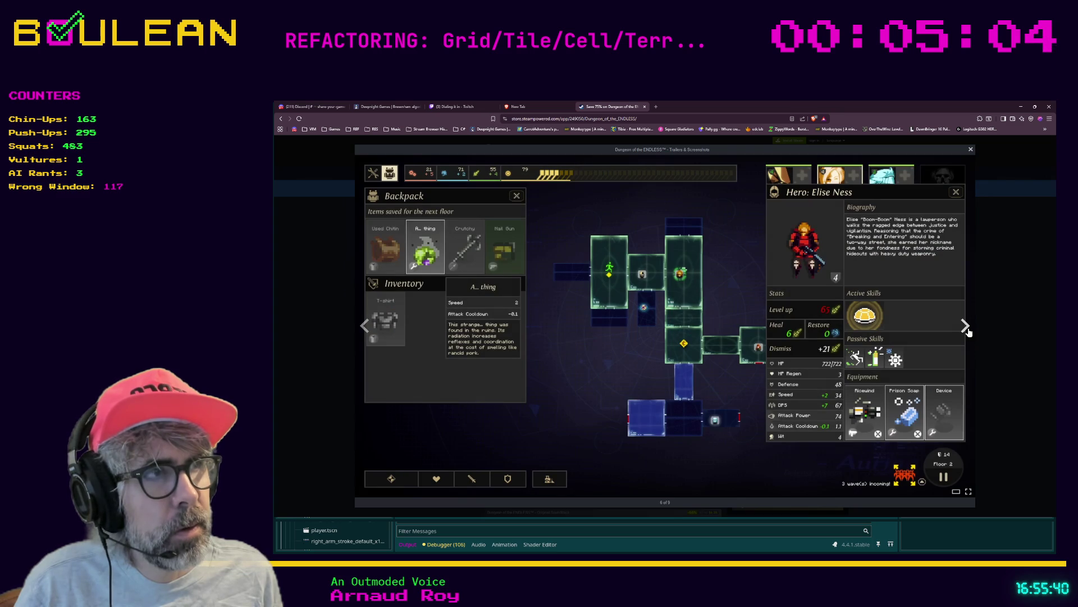
pyautogui.click(966, 328)
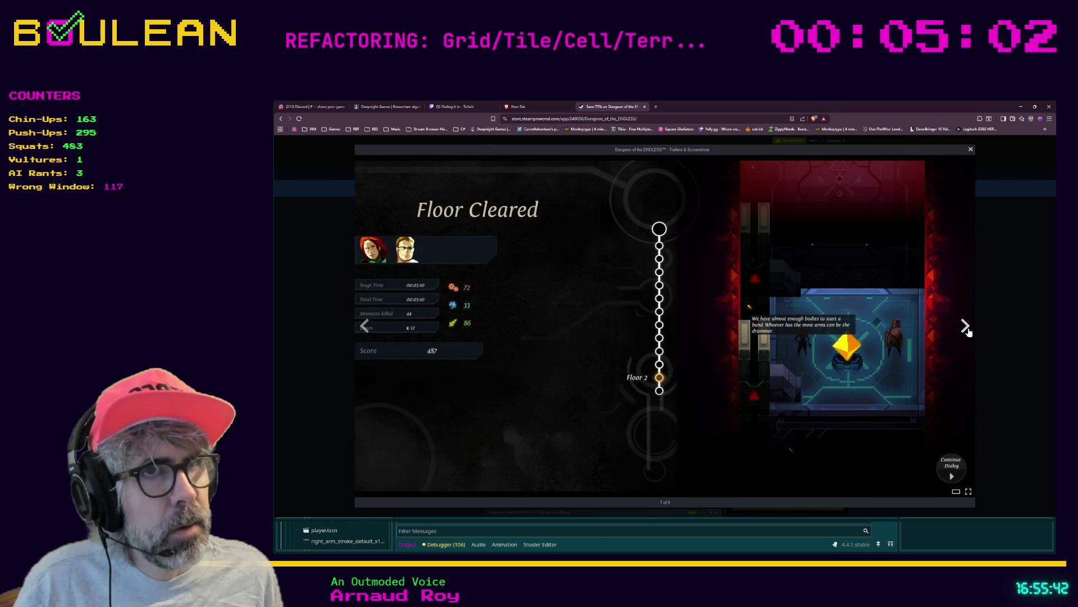
pyautogui.click(966, 328)
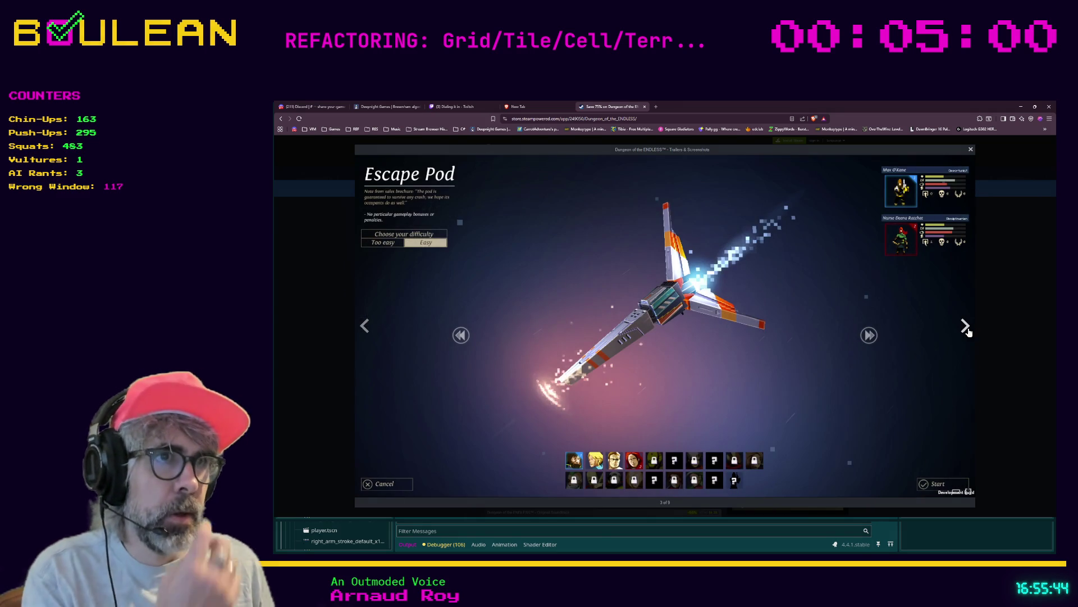
pyautogui.click(1008, 327)
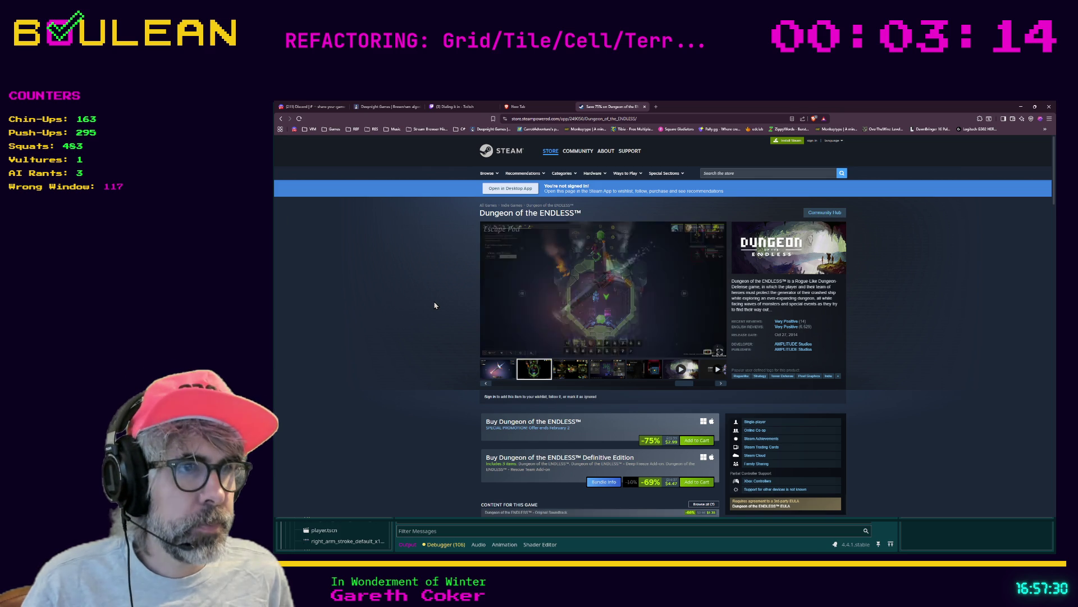
pyautogui.scroll(-1, 434, 305)
pyautogui.scroll(1, 434, 305)
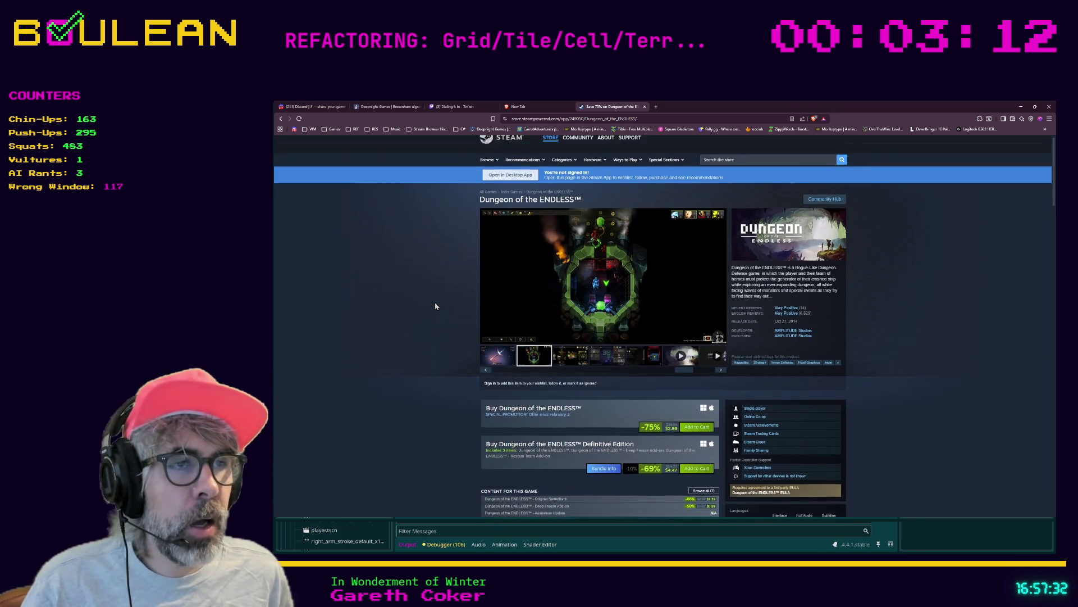
pyautogui.scroll(-1, 434, 305)
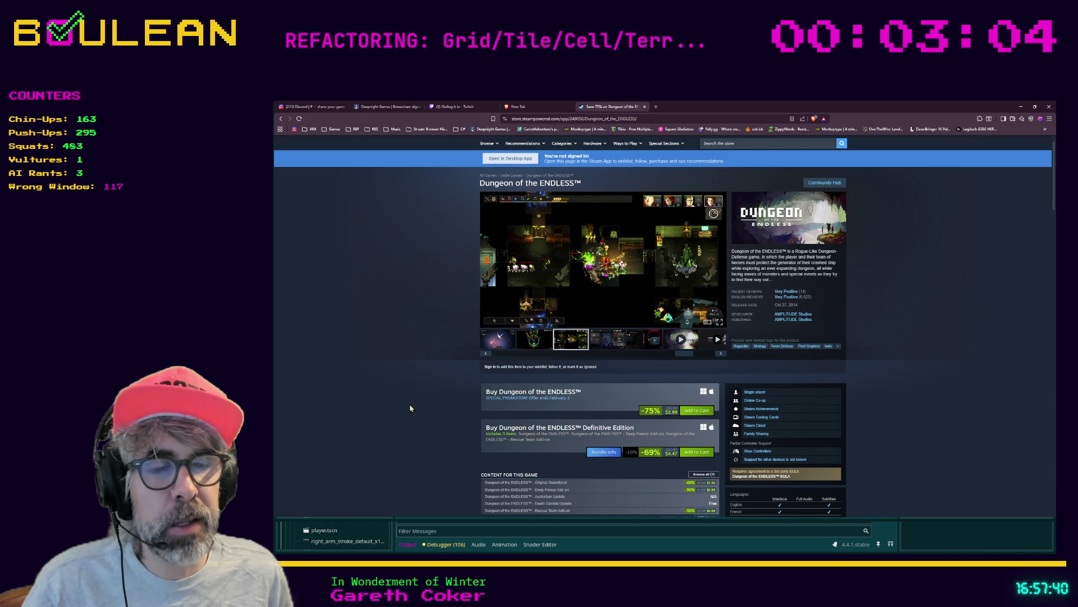
pyautogui.scroll(1, 399, 406)
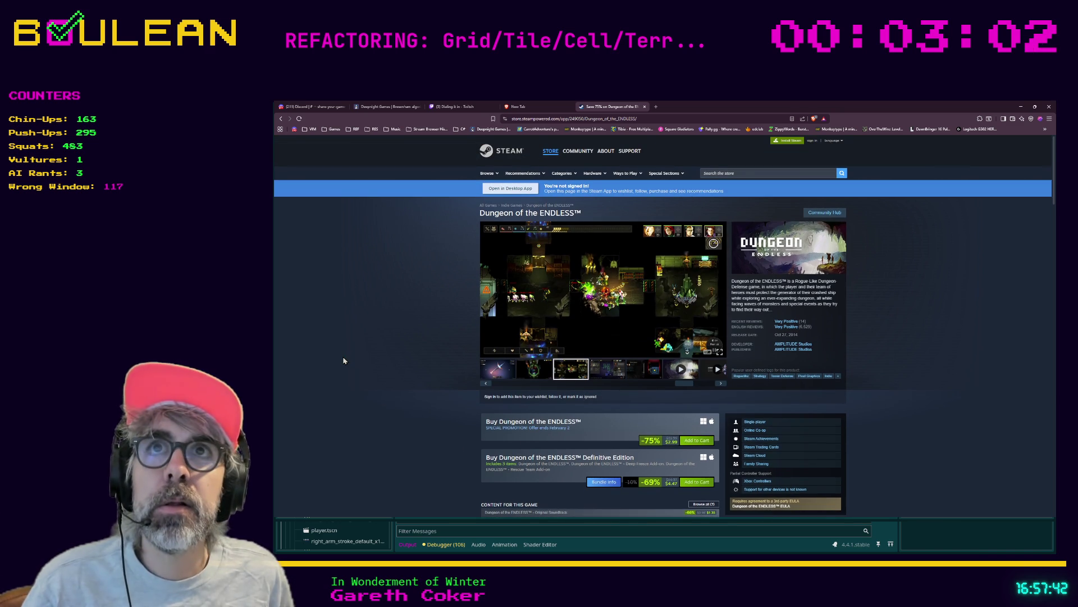